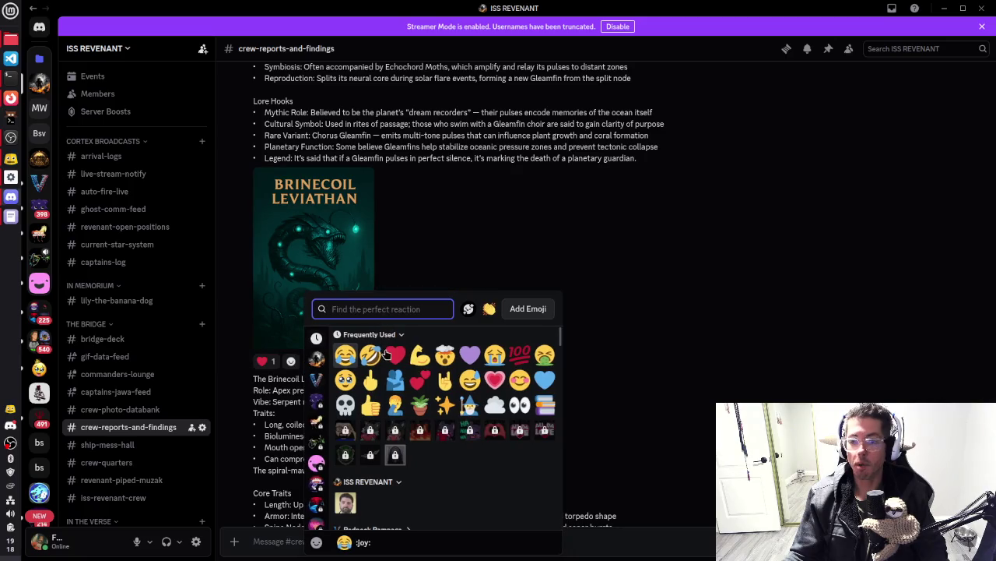
React to the Brinecoil Leviathan post with a face emoji, then shrink Discord and return to Godot
{"action": "left_click", "coordinate": [445, 355]}
{"action": "scroll", "coordinate": [436, 269], "scroll_direction": "down", "scroll_amount": 10}
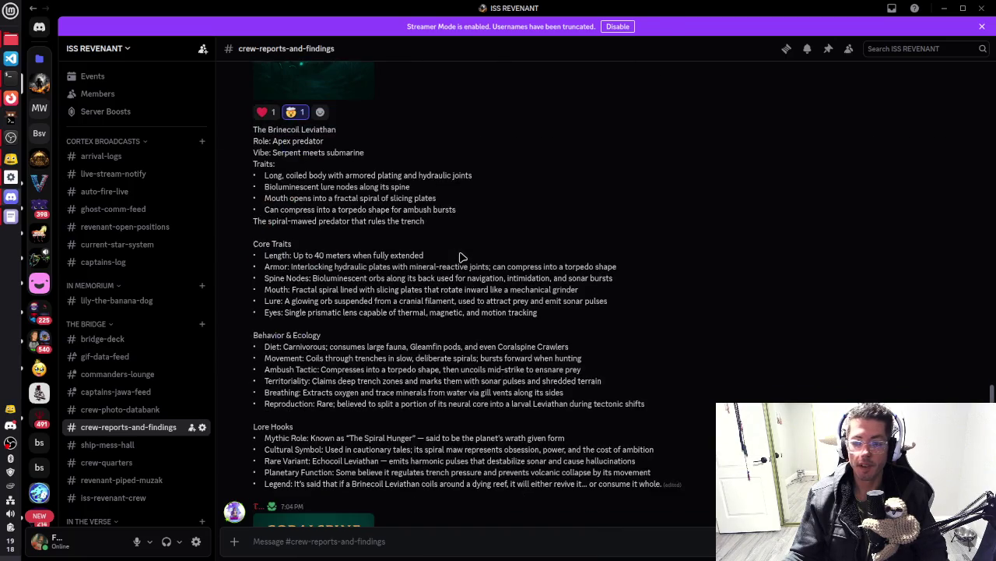
{"action": "scroll", "coordinate": [547, 244], "scroll_direction": "down", "scroll_amount": 10}
{"action": "scroll", "coordinate": [548, 244], "scroll_direction": "down", "scroll_amount": 10}
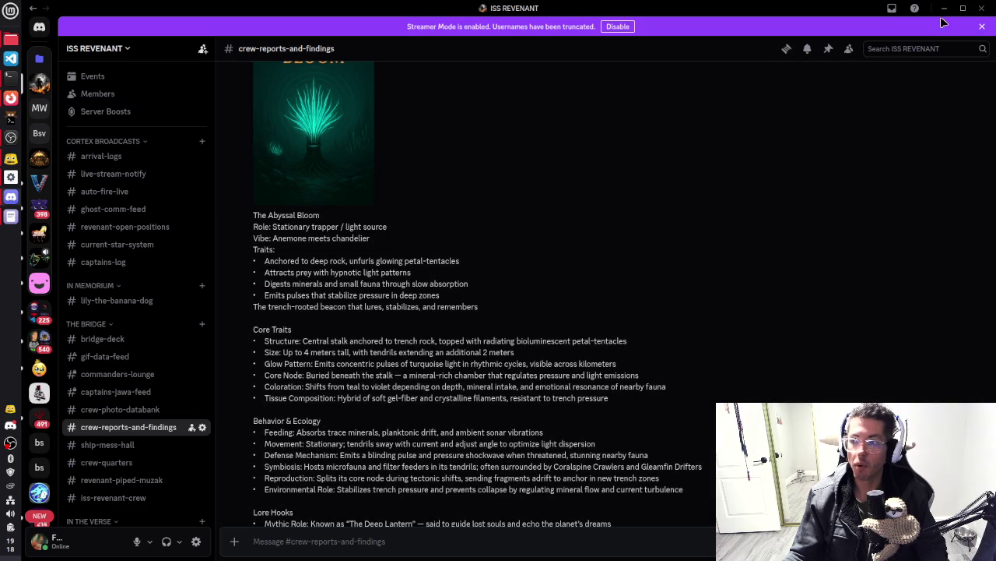
{"action": "left_click", "coordinate": [963, 8]}
{"action": "key", "text": "alt+Tab"}
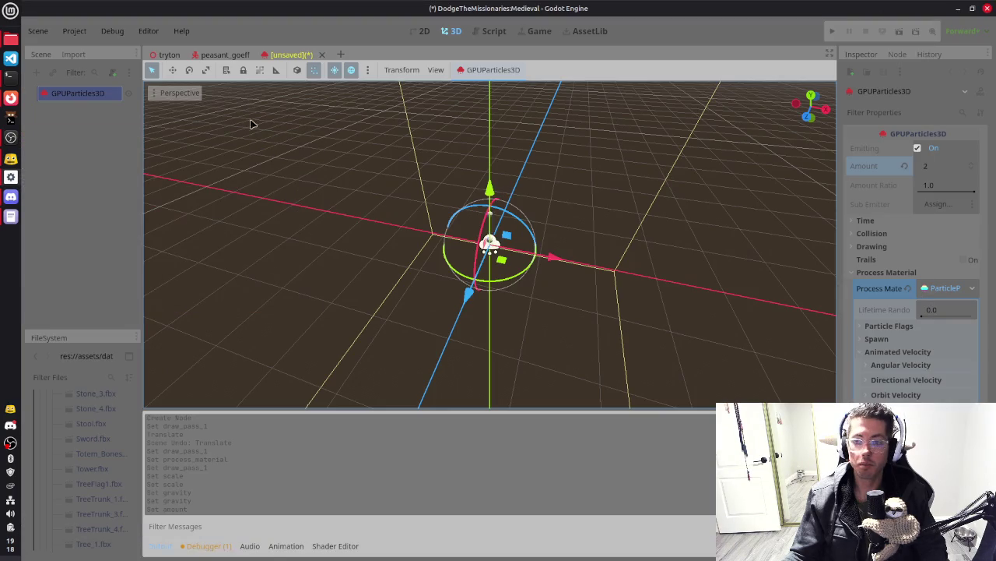
Answer Yes to 'Continue watching?' on the YouTube video, then minimize Firefox
{"action": "left_click", "coordinate": [11, 99]}
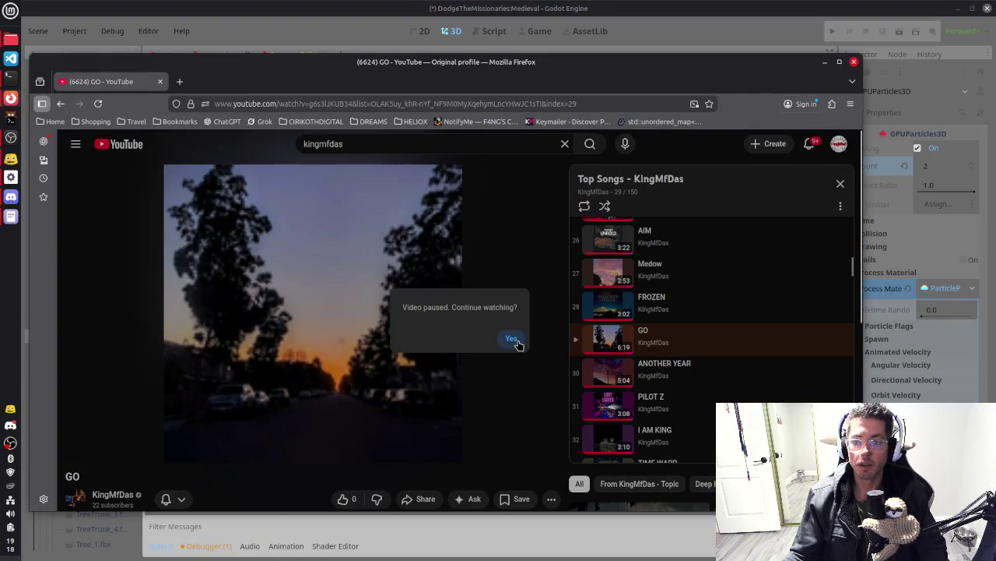
{"action": "left_click", "coordinate": [510, 336]}
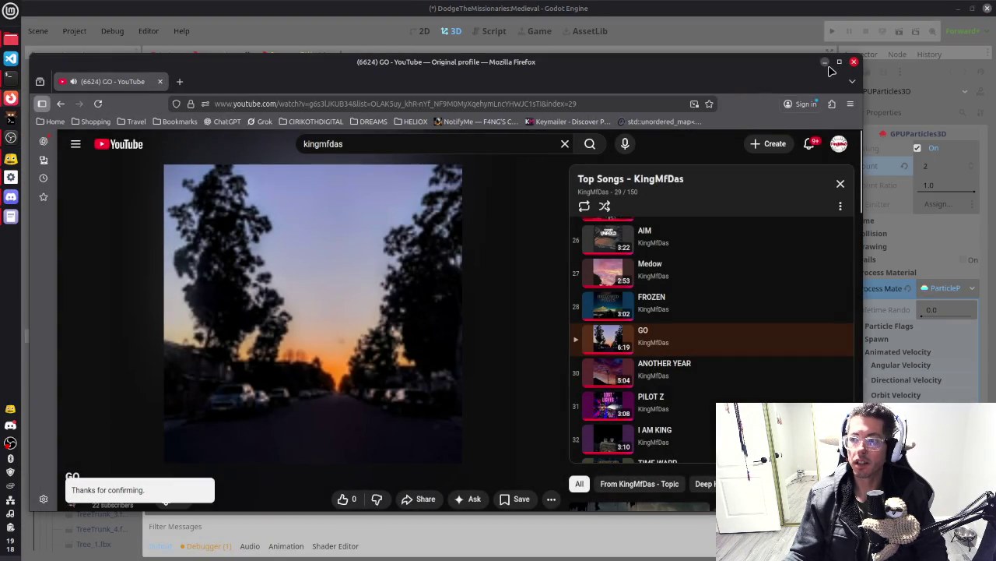
{"action": "left_click", "coordinate": [824, 62]}
Orbit around the particle node, glance at goop.md, and bring Discord back up
{"action": "mouse_move", "coordinate": [559, 257]}
{"action": "left_mouse_down"}
{"action": "mouse_move", "coordinate": [514, 269]}
{"action": "mouse_move", "coordinate": [576, 266]}
{"action": "left_mouse_up"}
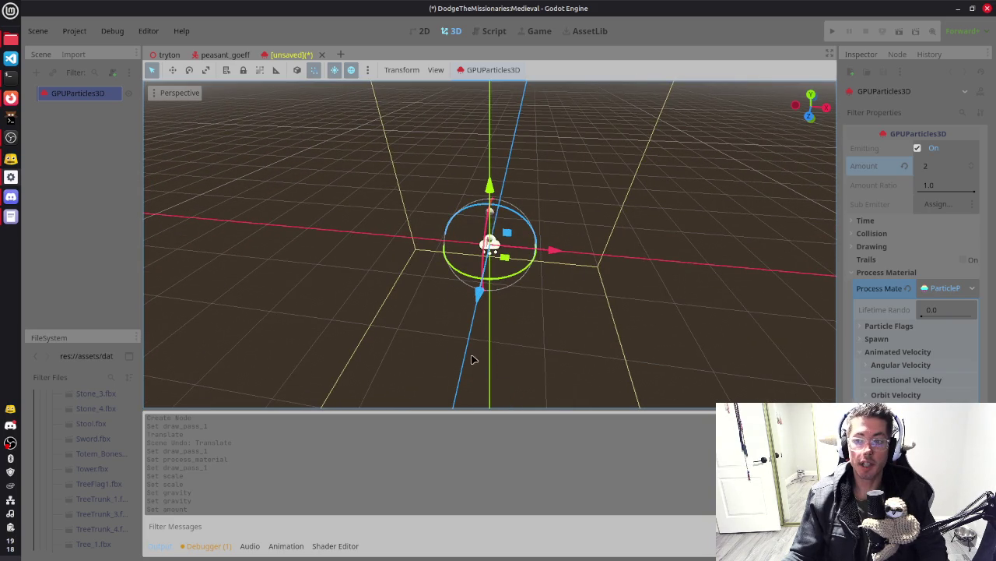
{"action": "key", "text": "alt+Tab"}
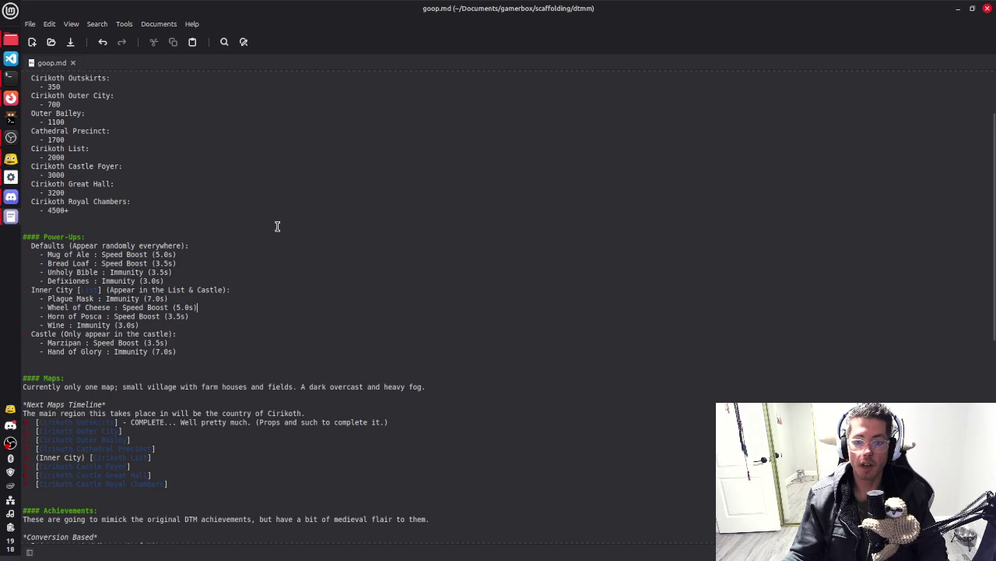
{"action": "key", "text": "alt+Tab"}
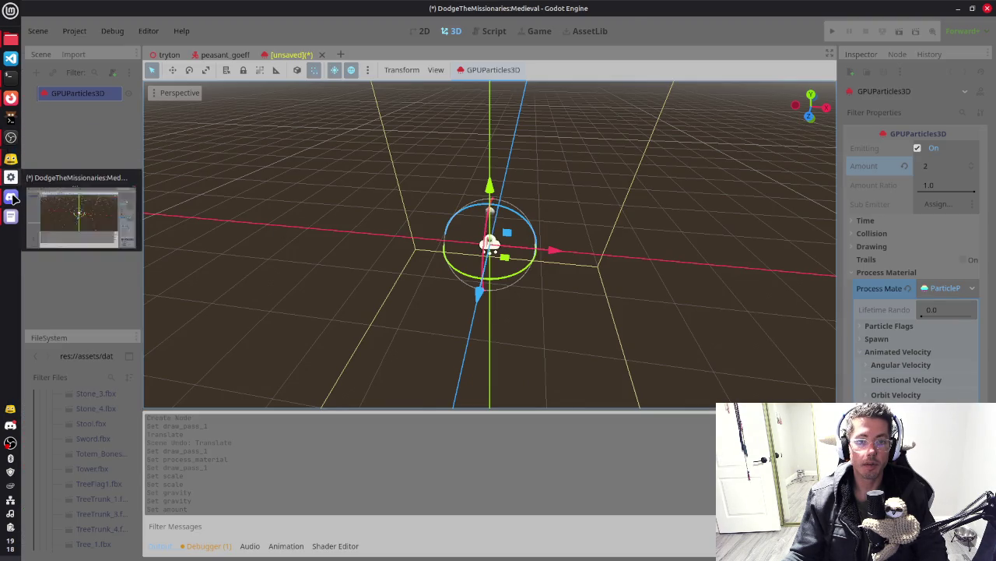
{"action": "left_click", "coordinate": [11, 197]}
{"action": "scroll", "coordinate": [491, 256], "scroll_direction": "down", "scroll_amount": 1}
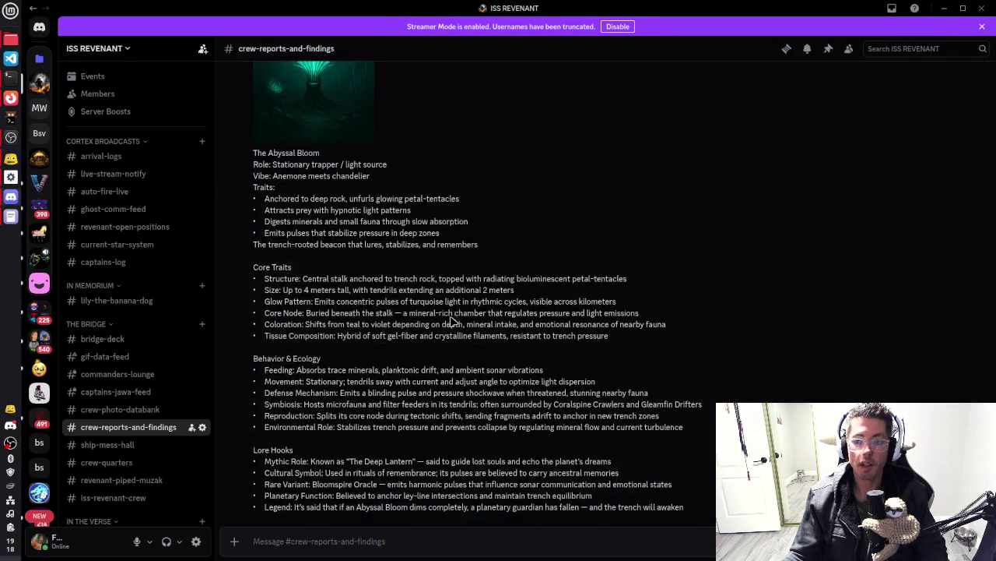
Scroll through the crew-reports-and-findings creature posts and open the Coralspine Crawler image full-size
{"action": "scroll", "coordinate": [456, 347], "scroll_direction": "up", "scroll_amount": 3}
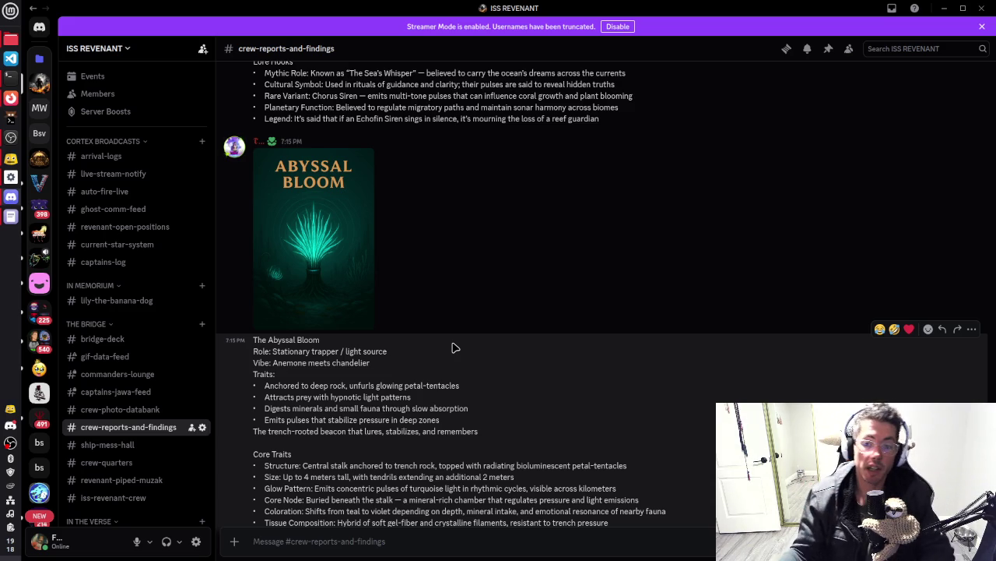
{"action": "scroll", "coordinate": [427, 167], "scroll_direction": "down", "scroll_amount": 3}
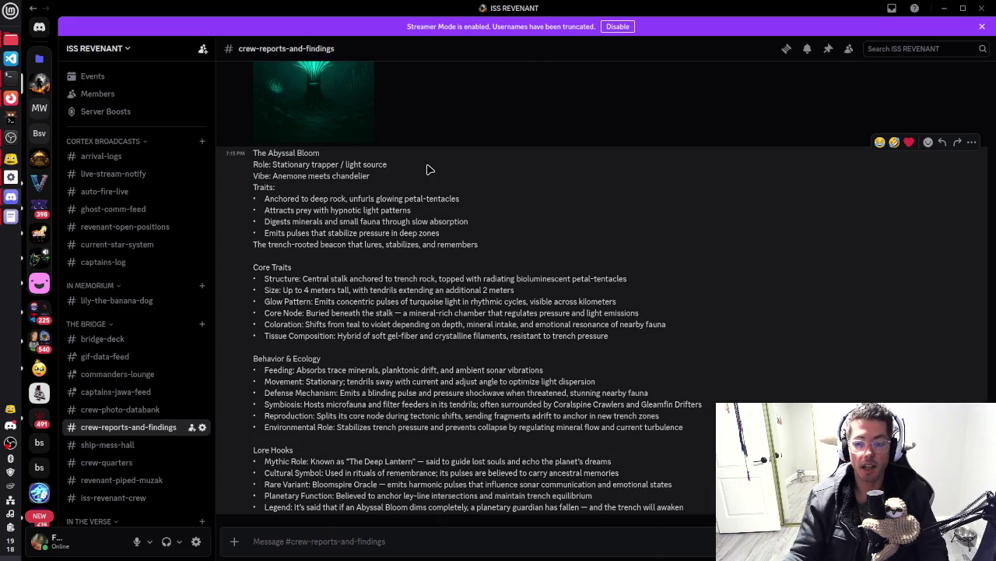
{"action": "scroll", "coordinate": [439, 321], "scroll_direction": "up", "scroll_amount": 10}
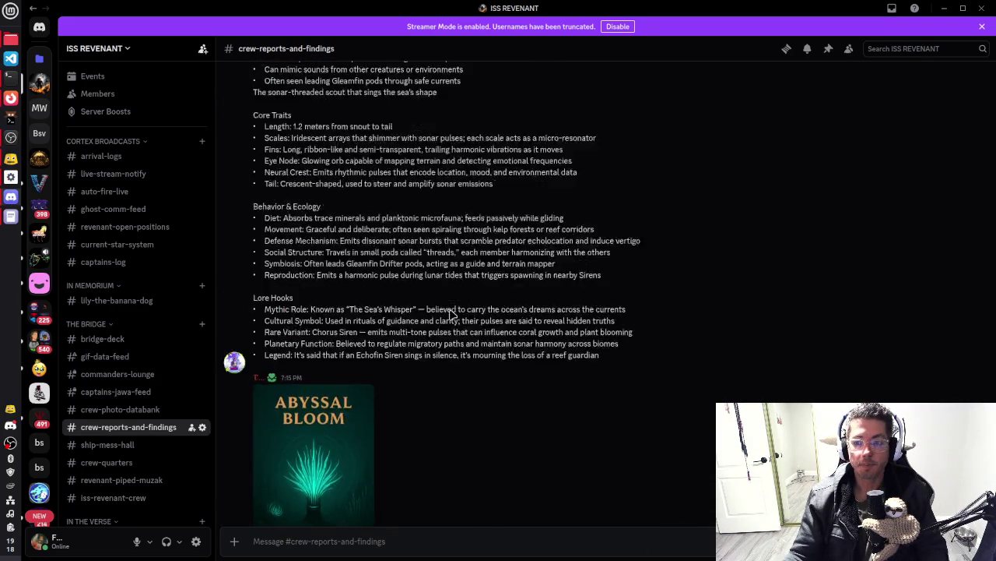
{"action": "scroll", "coordinate": [534, 240], "scroll_direction": "up", "scroll_amount": 3}
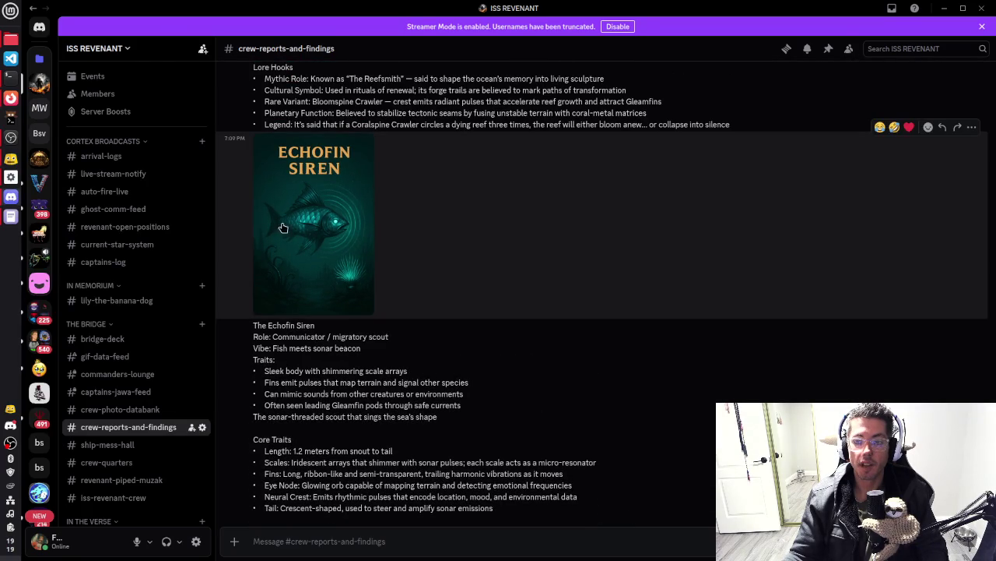
{"action": "scroll", "coordinate": [434, 309], "scroll_direction": "up", "scroll_amount": 12}
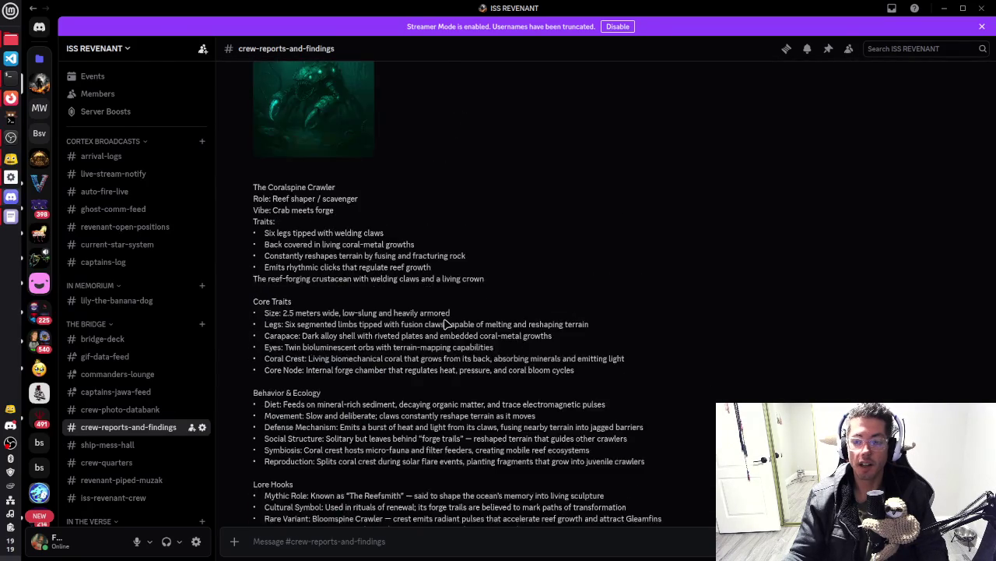
{"action": "left_click", "coordinate": [308, 305]}
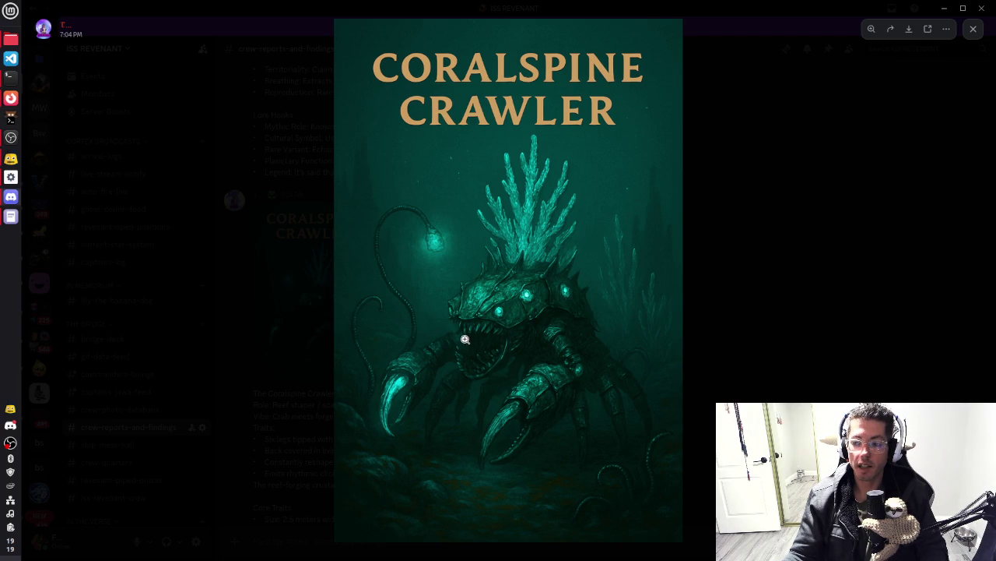
Close the Coralspine Crawler image and open the Brinecoil Leviathan artwork full-size
{"action": "left_click", "coordinate": [762, 341]}
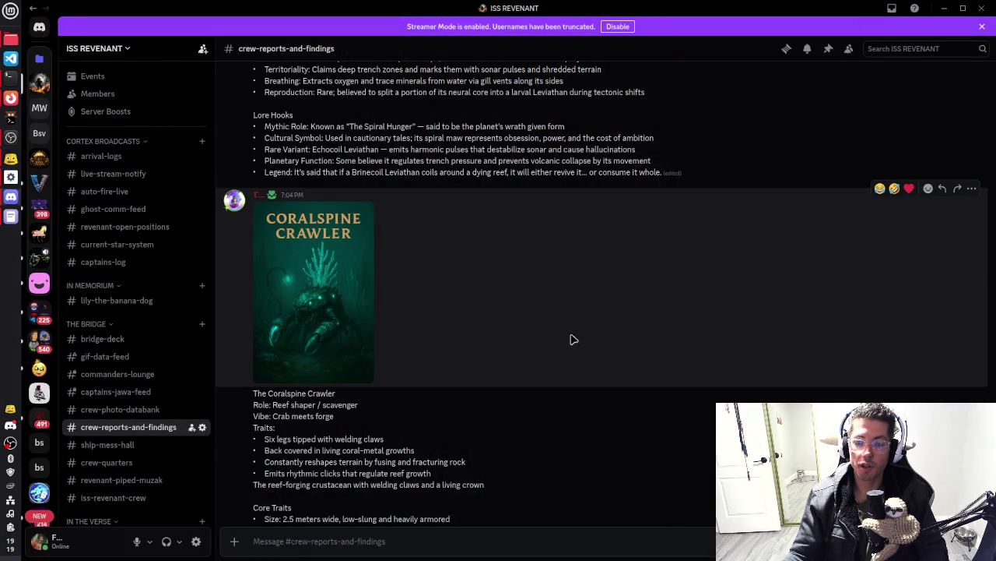
{"action": "scroll", "coordinate": [530, 361], "scroll_direction": "up", "scroll_amount": 5}
{"action": "scroll", "coordinate": [527, 354], "scroll_direction": "up", "scroll_amount": 5}
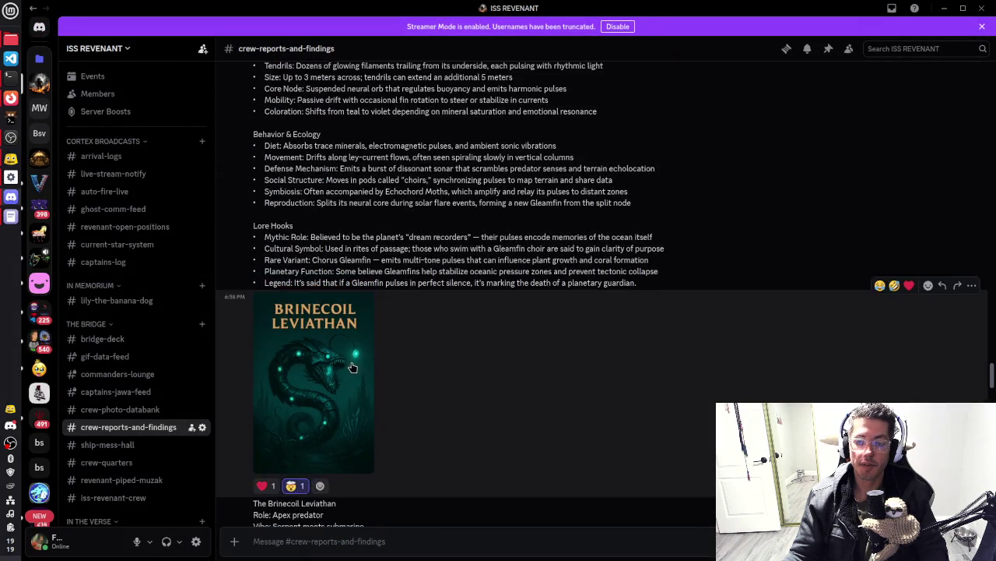
{"action": "left_click", "coordinate": [504, 366]}
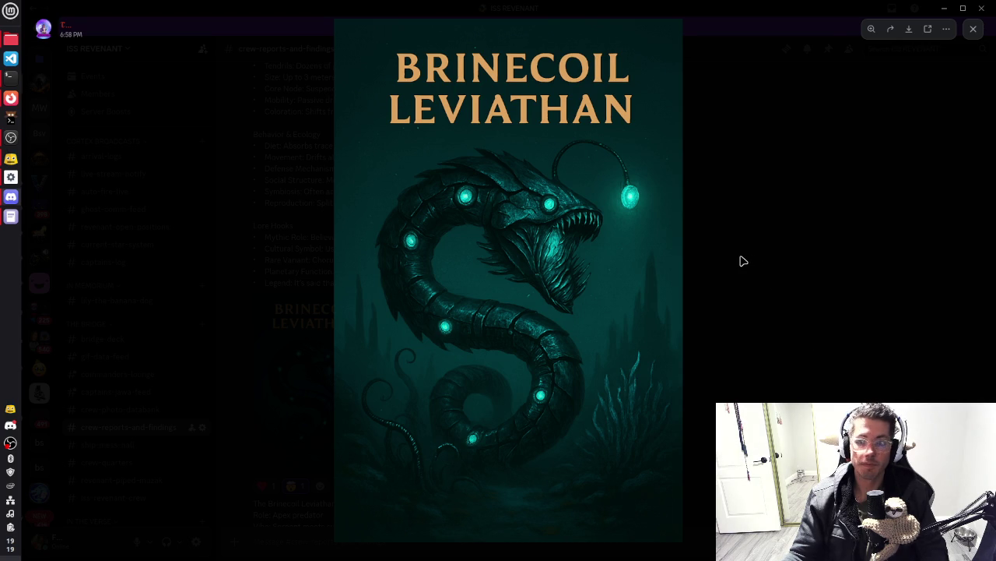
Close the Brinecoil image, scroll up to Gleamfin Drifter, and minimize Discord
{"action": "left_click", "coordinate": [744, 261]}
{"action": "scroll", "coordinate": [505, 265], "scroll_direction": "up", "scroll_amount": 4}
{"action": "scroll", "coordinate": [504, 265], "scroll_direction": "up", "scroll_amount": 3}
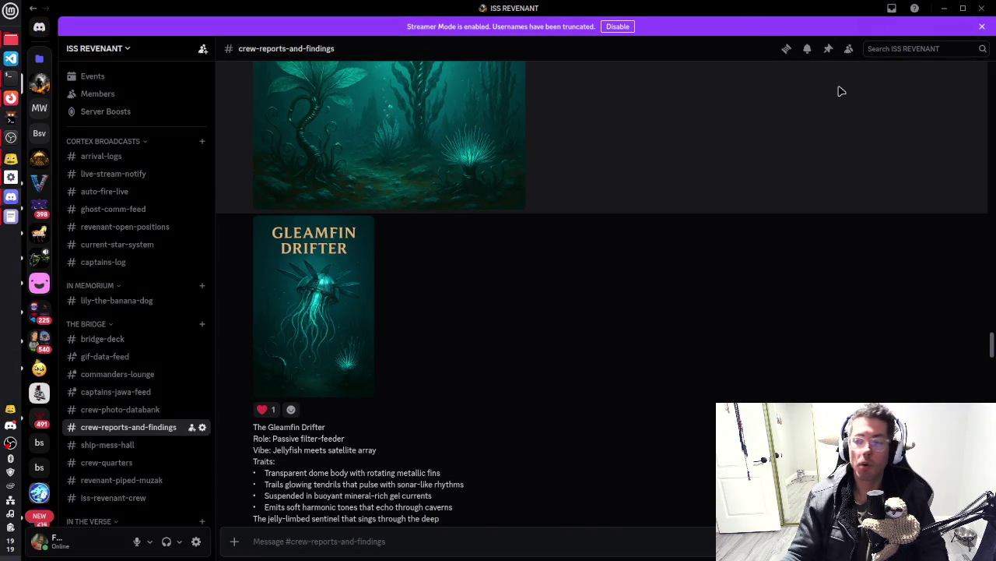
{"action": "left_click", "coordinate": [944, 8]}
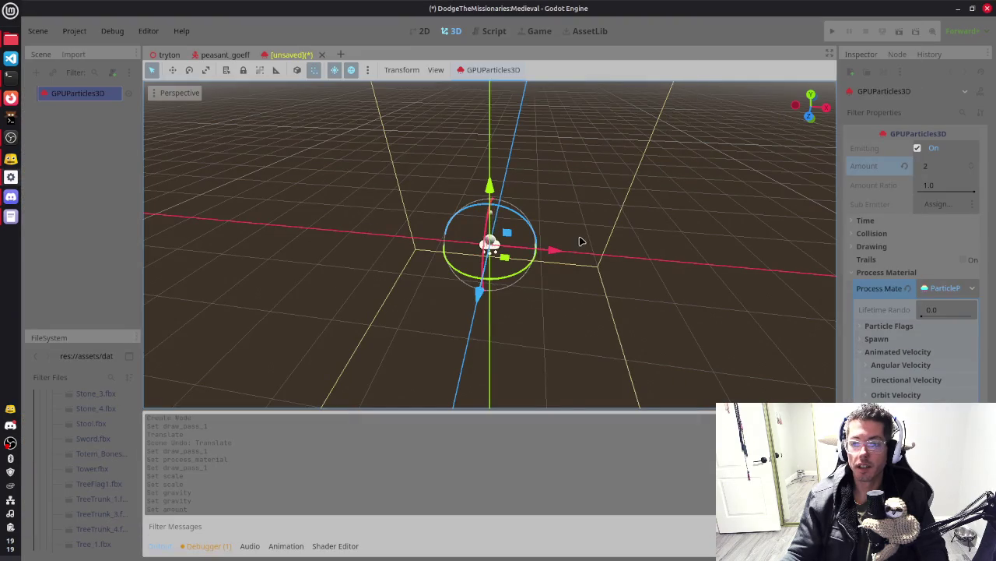
Scroll the process material to review the Scale section, then expand Animation
{"action": "left_click_drag", "start_coordinate": [578, 238], "coordinate": [559, 238]}
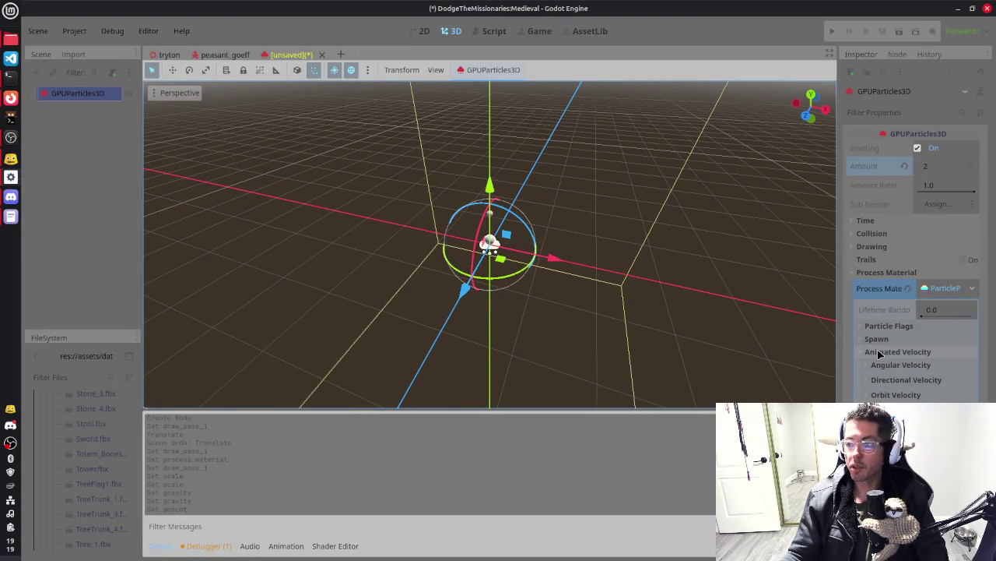
{"action": "scroll", "coordinate": [894, 386], "scroll_direction": "down", "scroll_amount": 2}
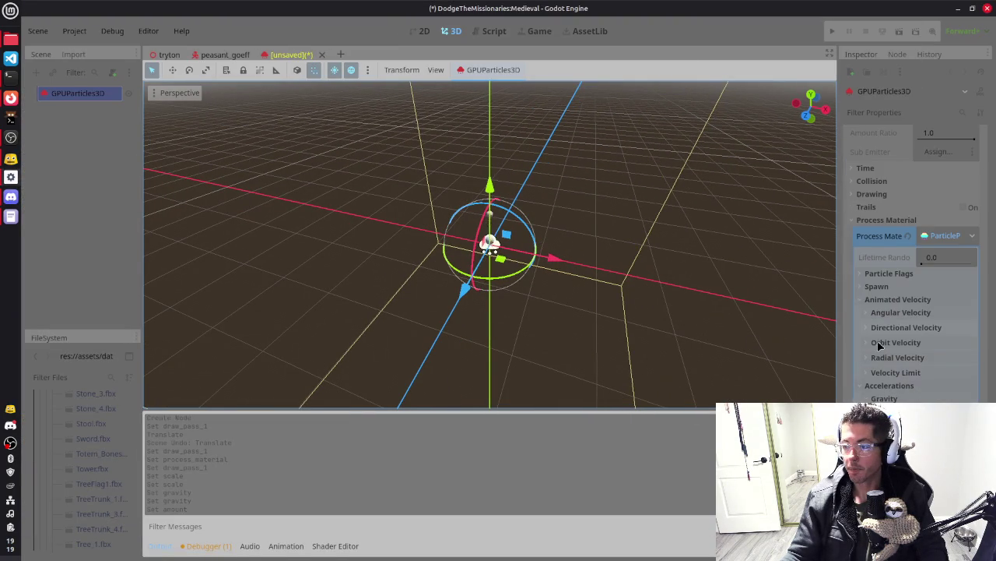
{"action": "scroll", "coordinate": [885, 360], "scroll_direction": "down", "scroll_amount": 4}
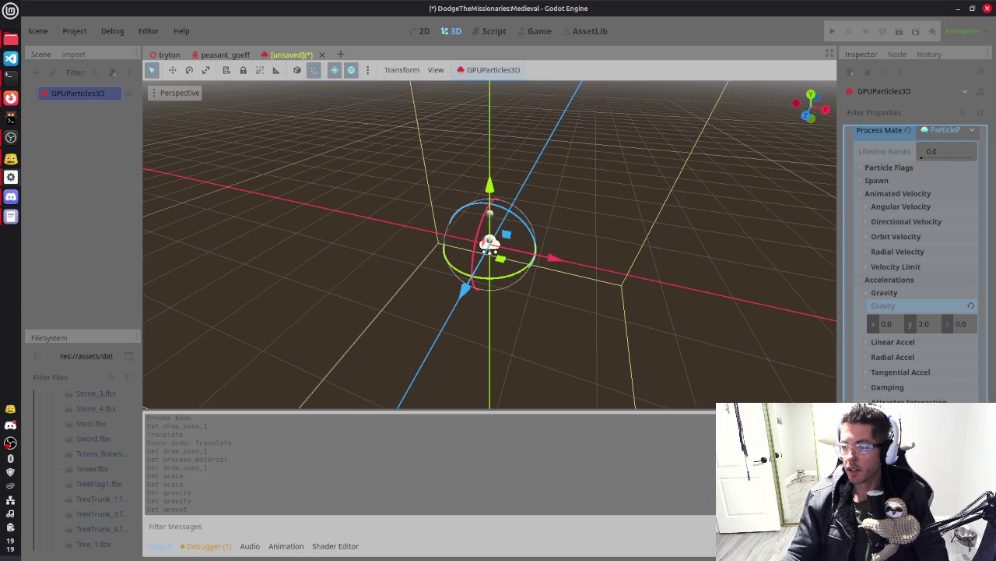
{"action": "scroll", "coordinate": [910, 393], "scroll_direction": "down", "scroll_amount": 4}
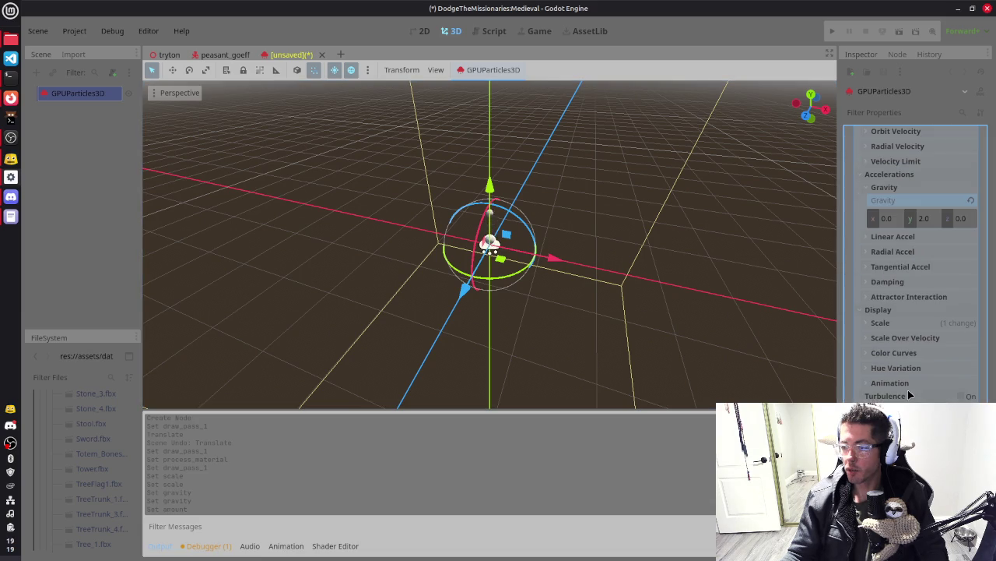
{"action": "left_click", "coordinate": [881, 322]}
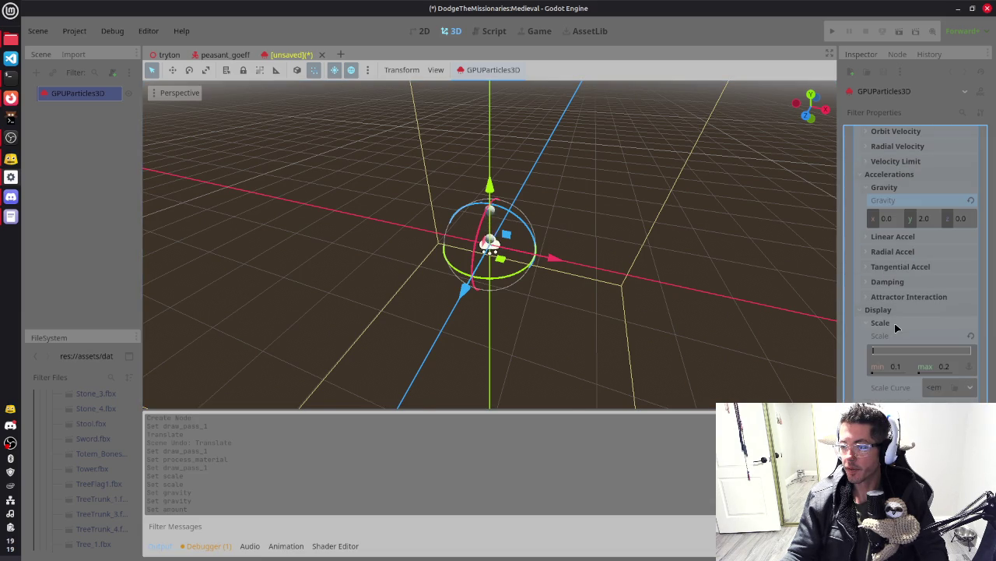
{"action": "left_click", "coordinate": [895, 326]}
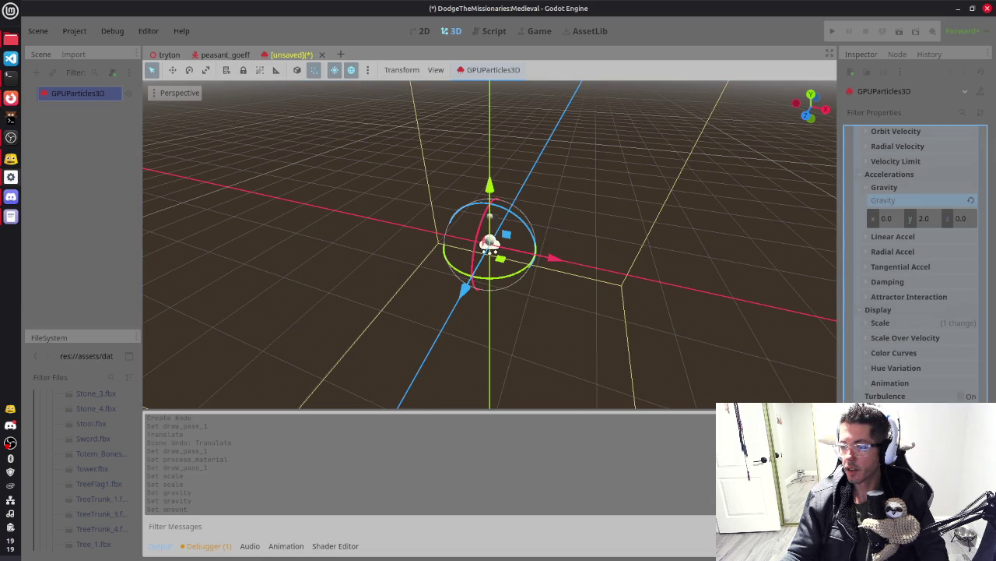
{"action": "left_click", "coordinate": [892, 384]}
Scroll back up and check the Spawn > Angle settings, collapsing them again
{"action": "scroll", "coordinate": [921, 266], "scroll_direction": "down", "scroll_amount": 2}
{"action": "scroll", "coordinate": [921, 265], "scroll_direction": "up", "scroll_amount": 2}
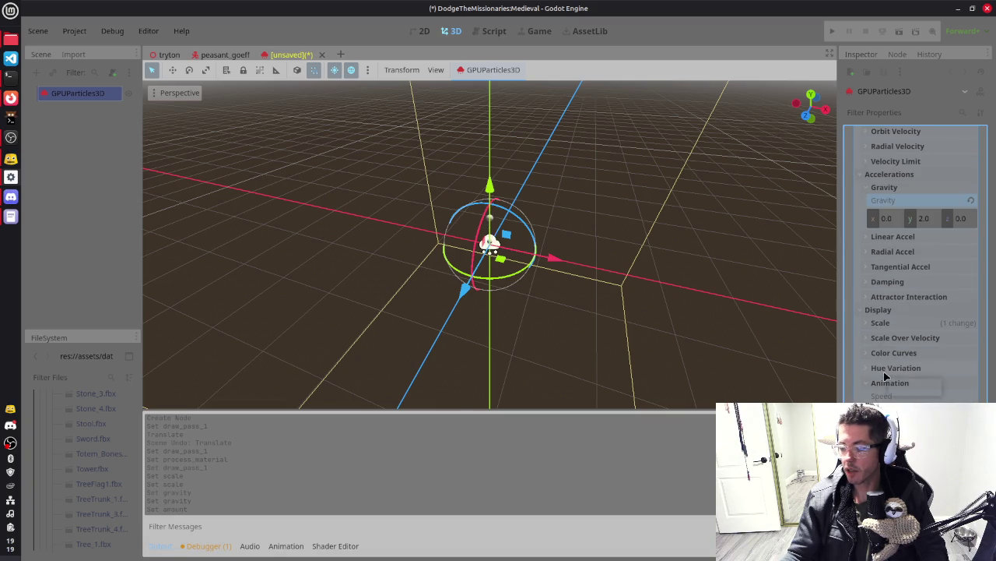
{"action": "scroll", "coordinate": [903, 326], "scroll_direction": "up", "scroll_amount": 5}
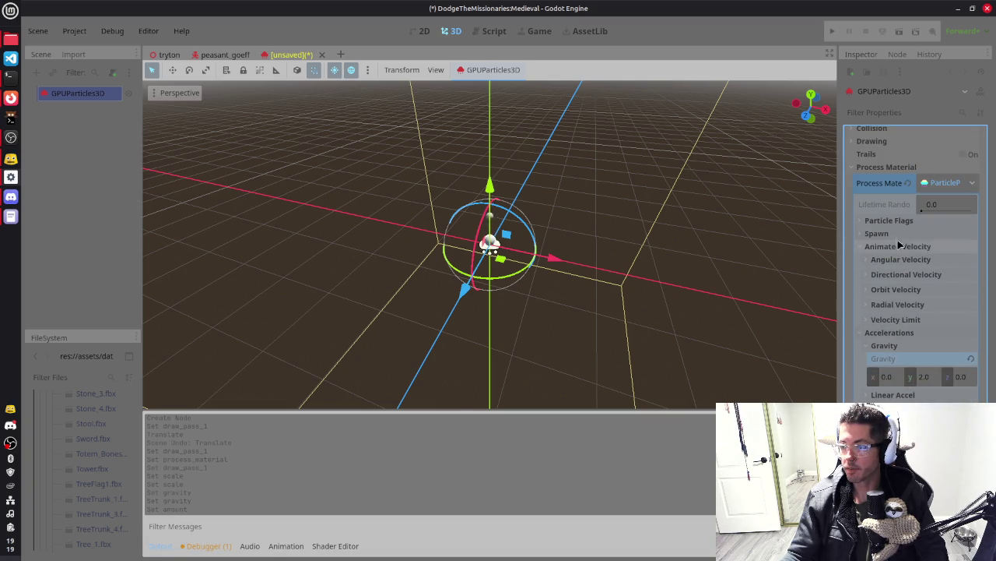
{"action": "scroll", "coordinate": [893, 226], "scroll_direction": "up", "scroll_amount": 1}
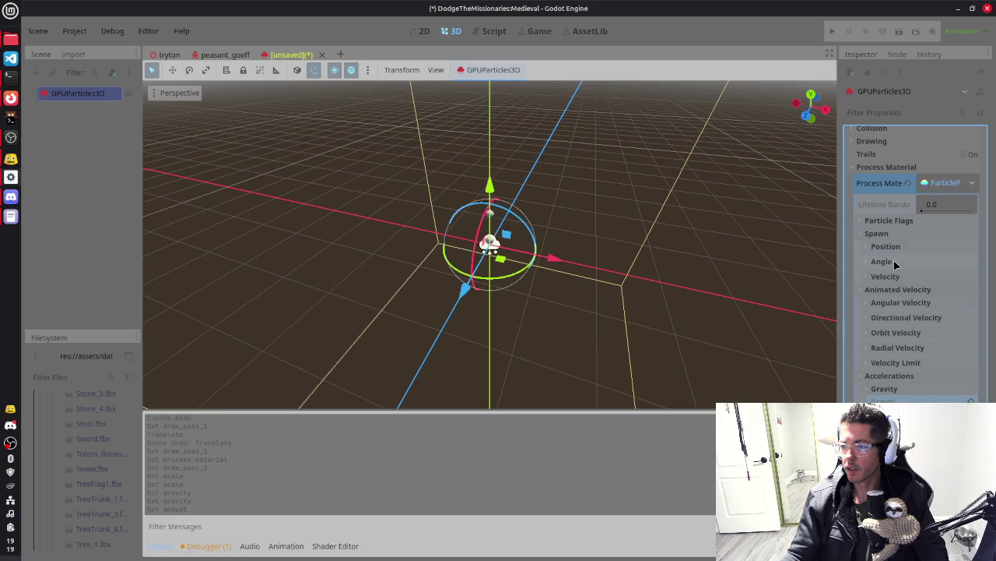
{"action": "left_click", "coordinate": [894, 263]}
{"action": "left_click", "coordinate": [894, 263]}
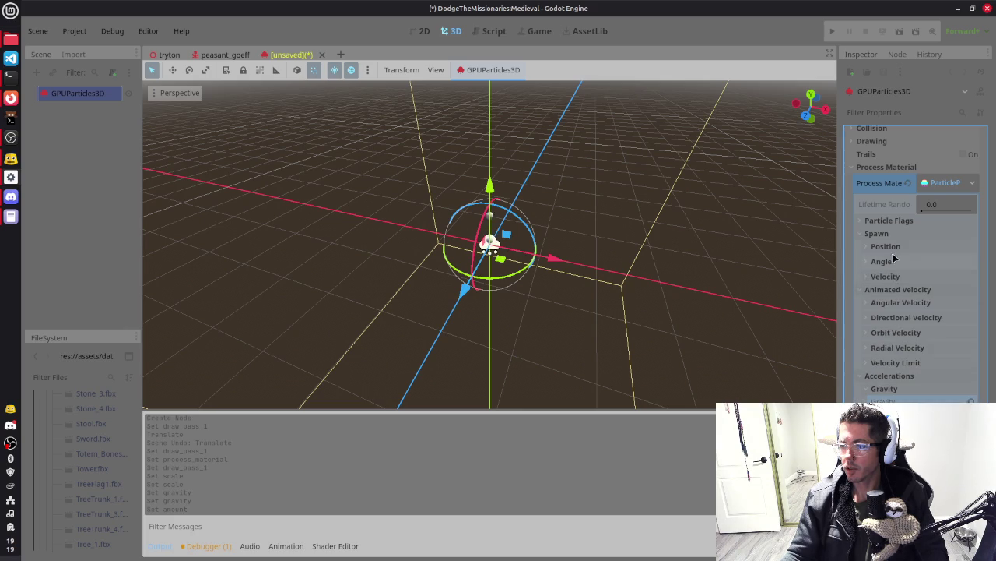
Set Spawn > Position > Emission Shape to Sphere
{"action": "left_click", "coordinate": [894, 247]}
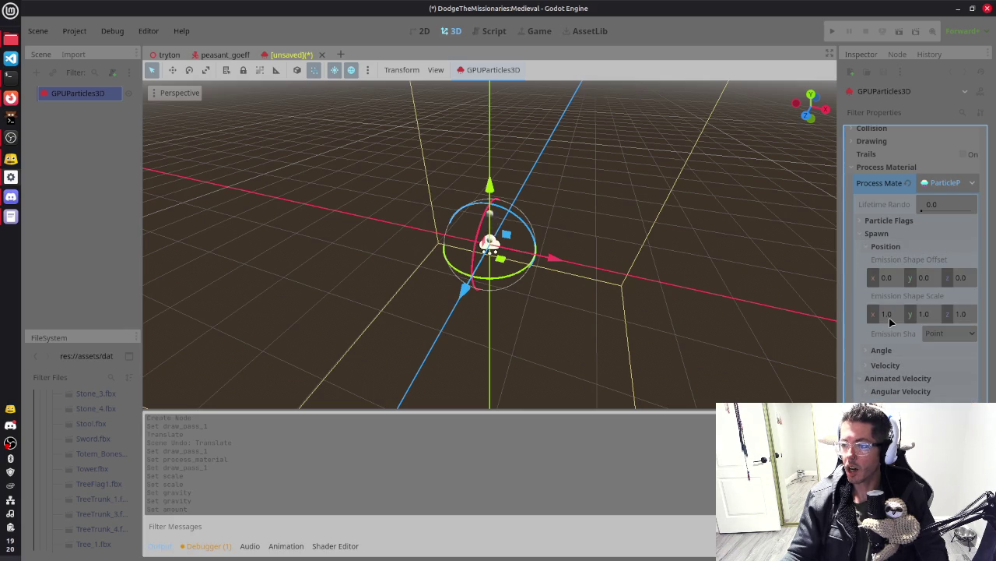
{"action": "left_click", "coordinate": [939, 335]}
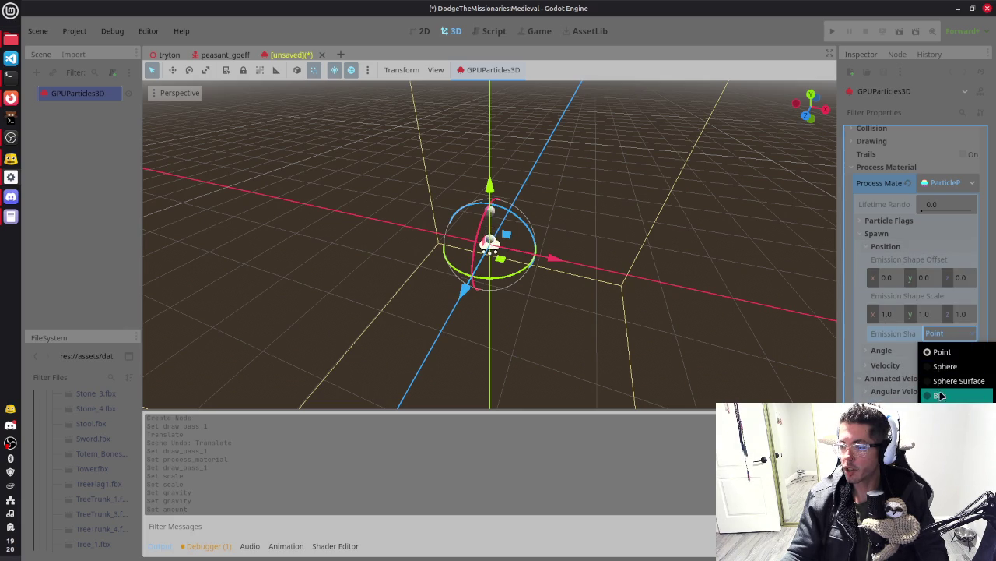
{"action": "left_click", "coordinate": [942, 367]}
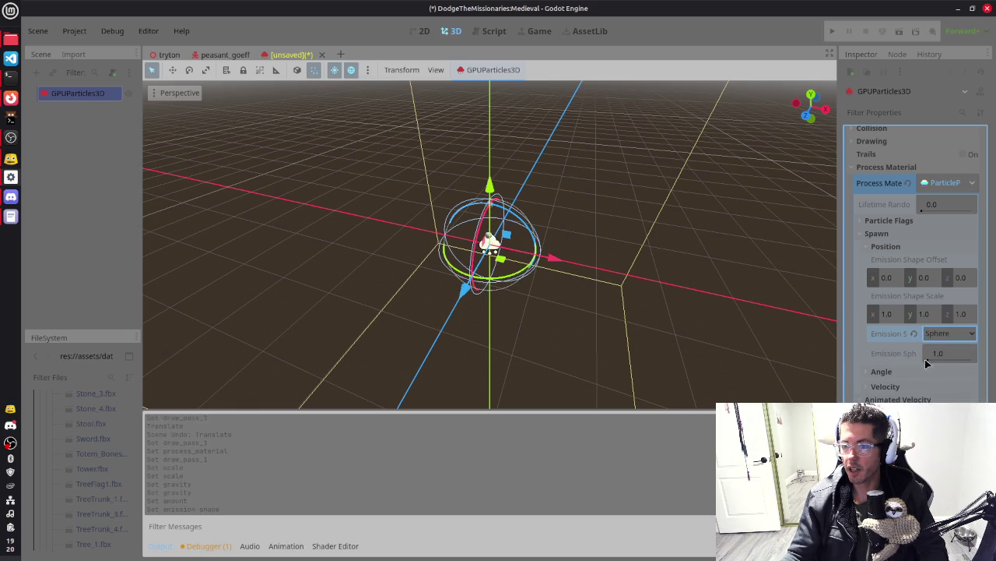
Raise the GPUParticles3D emitter about 0.38 on Y with the gizmo arrow
{"action": "mouse_move", "coordinate": [649, 252]}
{"action": "left_mouse_down"}
{"action": "mouse_move", "coordinate": [552, 251]}
{"action": "mouse_move", "coordinate": [752, 216]}
{"action": "mouse_move", "coordinate": [721, 225]}
{"action": "mouse_move", "coordinate": [552, 211]}
{"action": "left_mouse_up"}
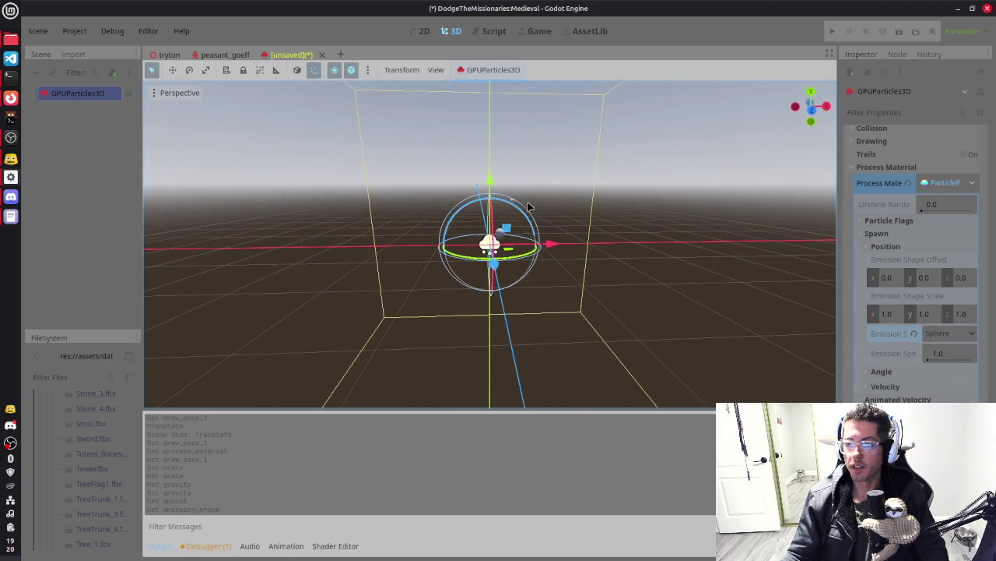
{"action": "left_click_drag", "start_coordinate": [492, 177], "coordinate": [491, 148]}
{"action": "mouse_move", "coordinate": [643, 229]}
{"action": "left_mouse_down"}
{"action": "mouse_move", "coordinate": [581, 267]}
{"action": "mouse_move", "coordinate": [605, 289]}
{"action": "mouse_move", "coordinate": [659, 275]}
{"action": "mouse_move", "coordinate": [628, 276]}
{"action": "mouse_move", "coordinate": [656, 272]}
{"action": "mouse_move", "coordinate": [621, 263]}
{"action": "left_mouse_up"}
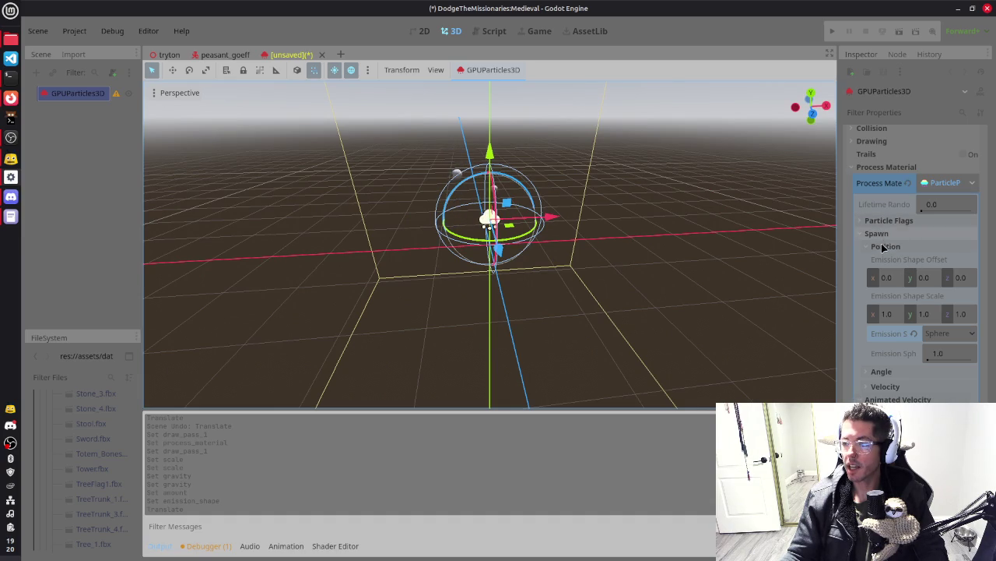
Collapse Spawn Position, check Gravity, and drag the emitter's Amount from 2 to 6
{"action": "left_click", "coordinate": [884, 246]}
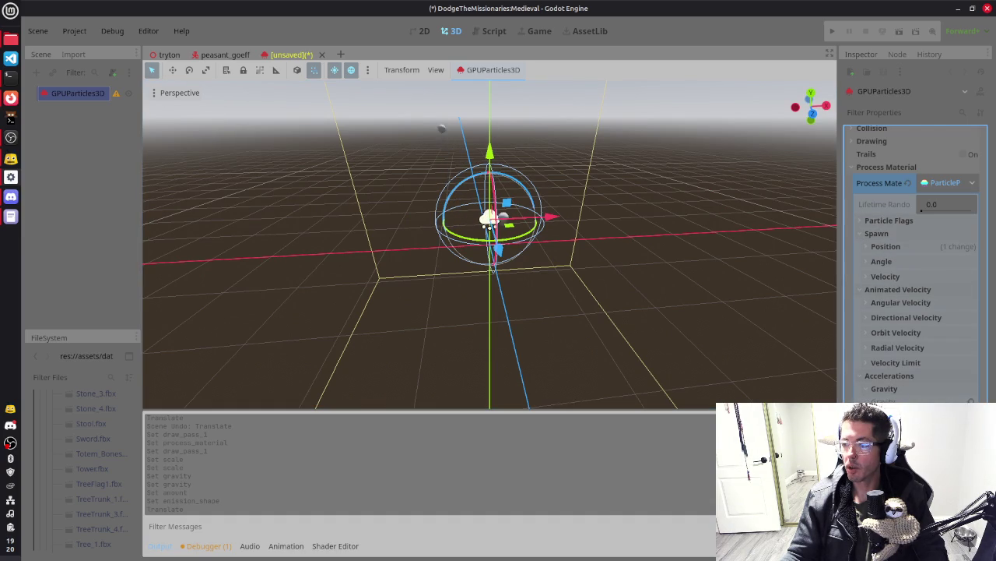
{"action": "scroll", "coordinate": [900, 301], "scroll_direction": "down", "scroll_amount": 3}
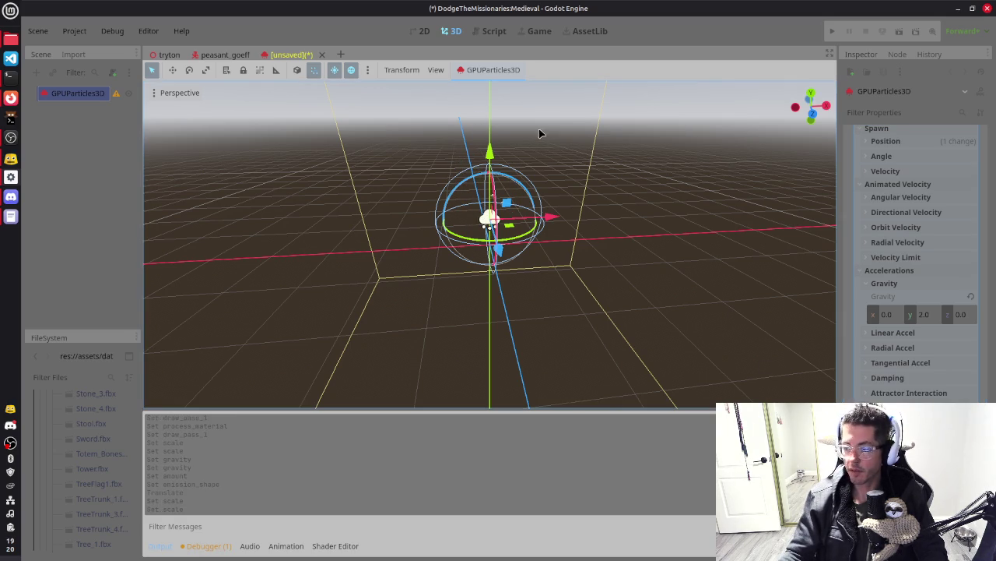
{"action": "left_click_drag", "start_coordinate": [736, 231], "coordinate": [693, 253]}
{"action": "scroll", "coordinate": [914, 224], "scroll_direction": "up", "scroll_amount": 5}
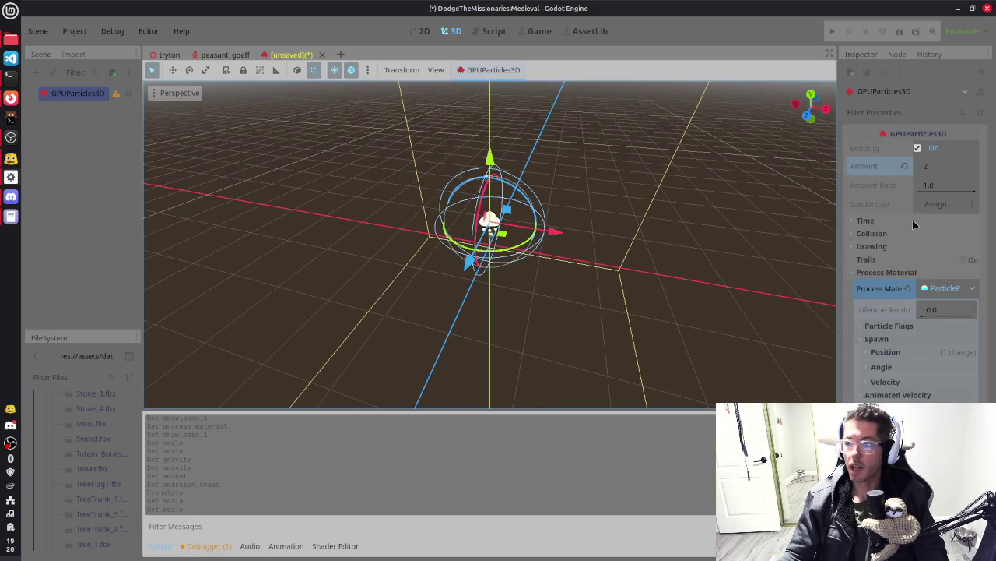
{"action": "left_click_drag", "start_coordinate": [942, 170], "coordinate": [957, 170]}
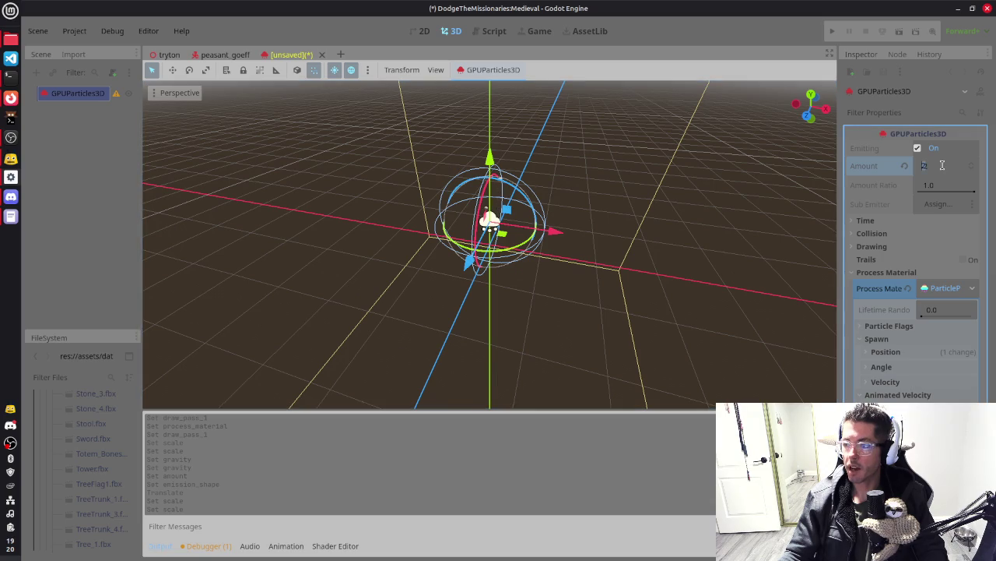
{"action": "mouse_move", "coordinate": [636, 193]}
{"action": "left_mouse_down"}
{"action": "mouse_move", "coordinate": [690, 233]}
{"action": "mouse_move", "coordinate": [712, 231]}
{"action": "left_mouse_up"}
{"action": "left_click", "coordinate": [80, 115]}
{"action": "left_click", "coordinate": [84, 95]}
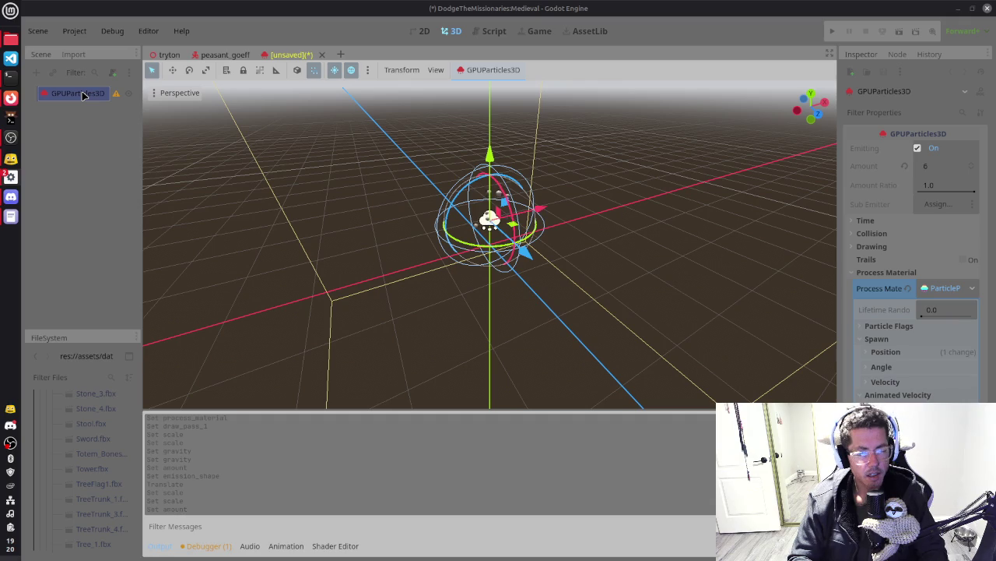
{"action": "key", "text": "ctrl+a"}
{"action": "key", "text": "Return"}
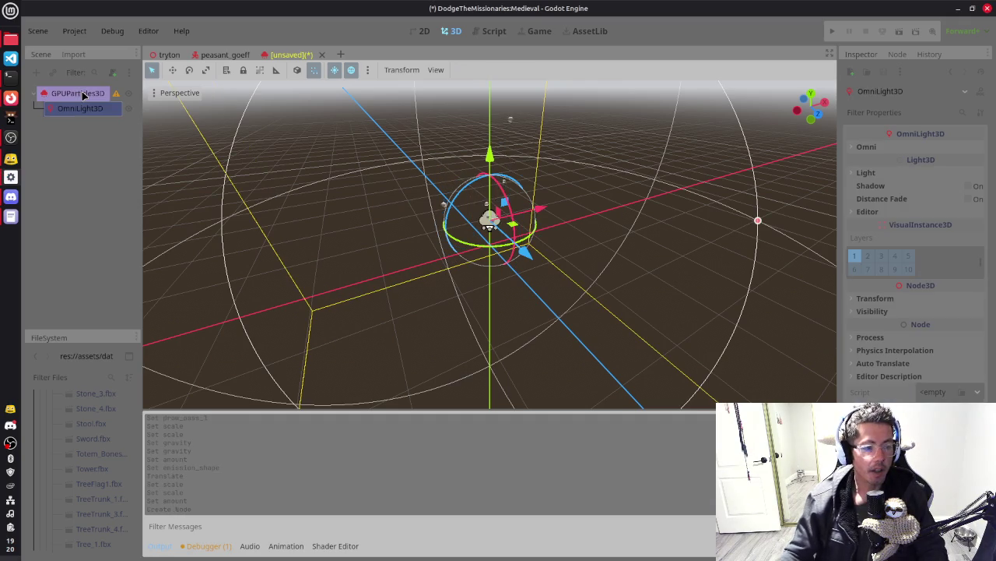
{"action": "left_click_drag", "start_coordinate": [691, 236], "coordinate": [657, 225]}
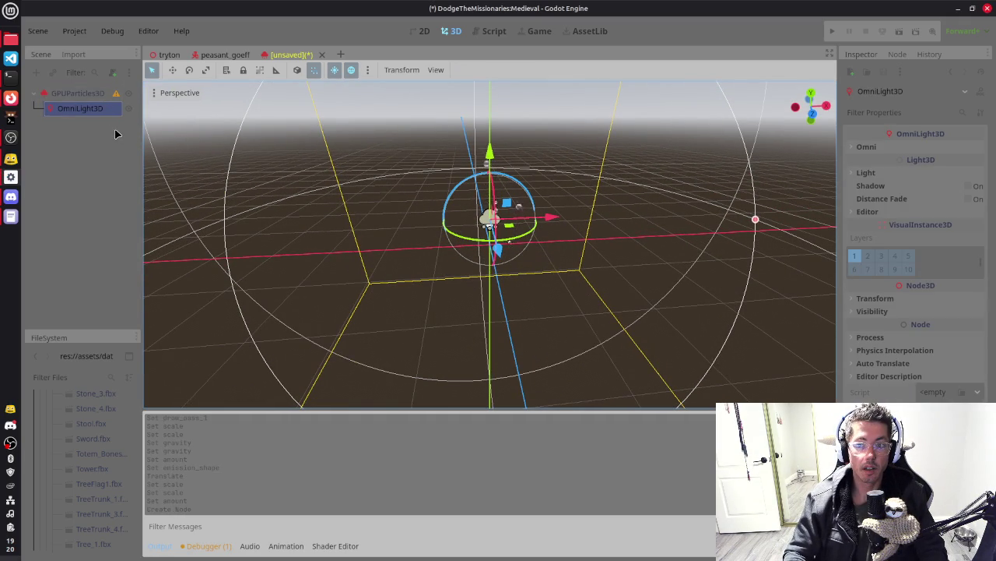
{"action": "key", "text": "Delete"}
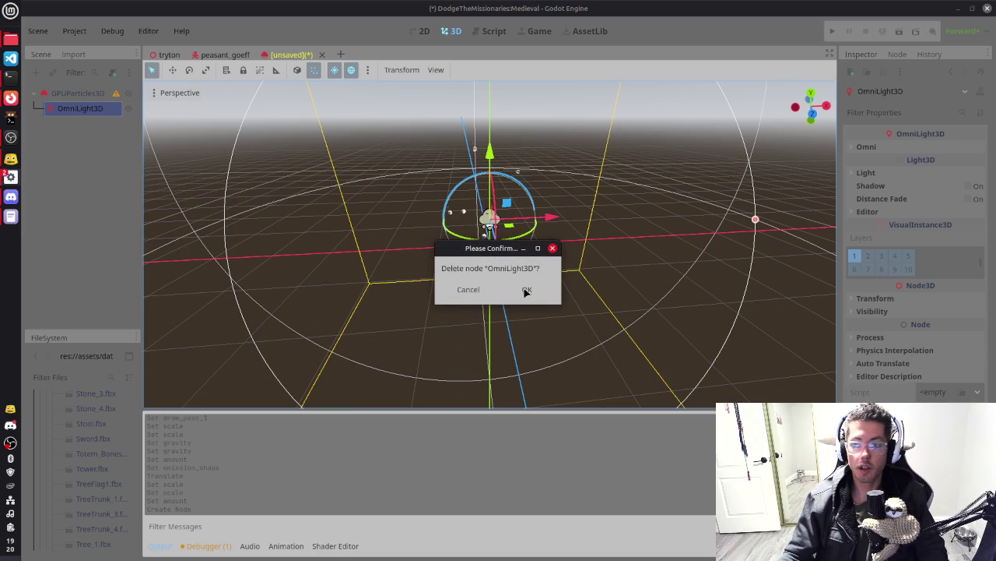
{"action": "left_click", "coordinate": [526, 290]}
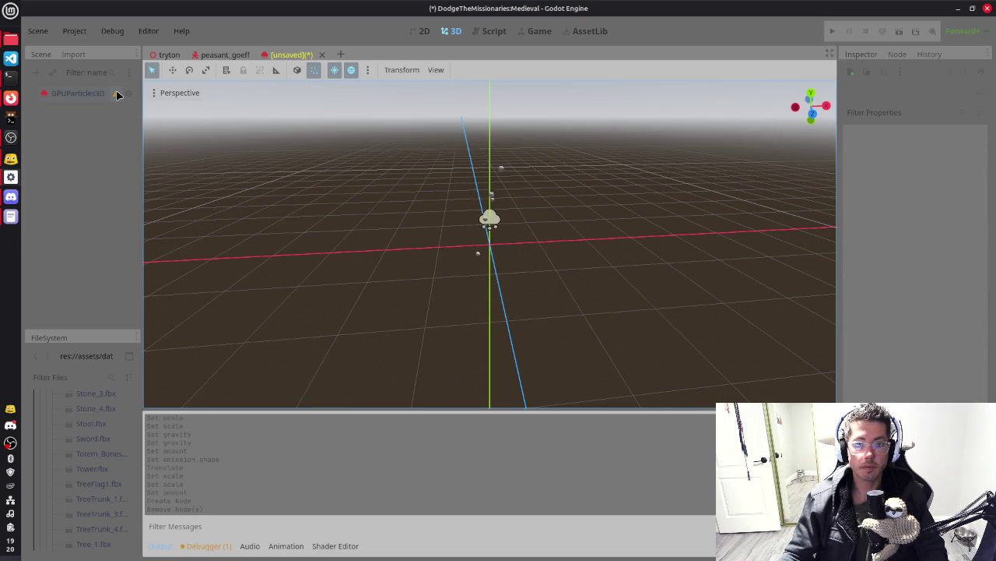
{"action": "mouse_move", "coordinate": [117, 95]}
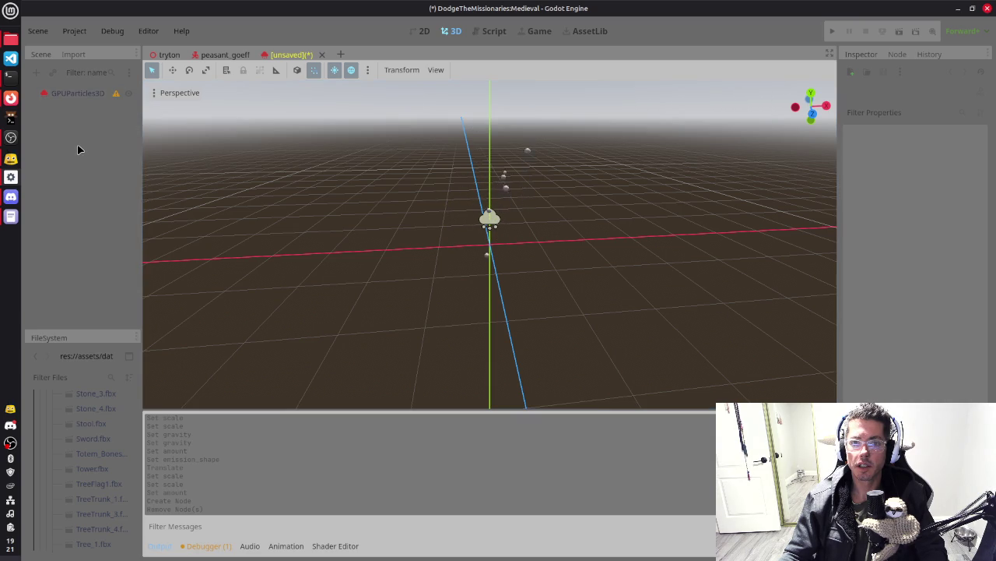
{"action": "right_click", "coordinate": [79, 117]}
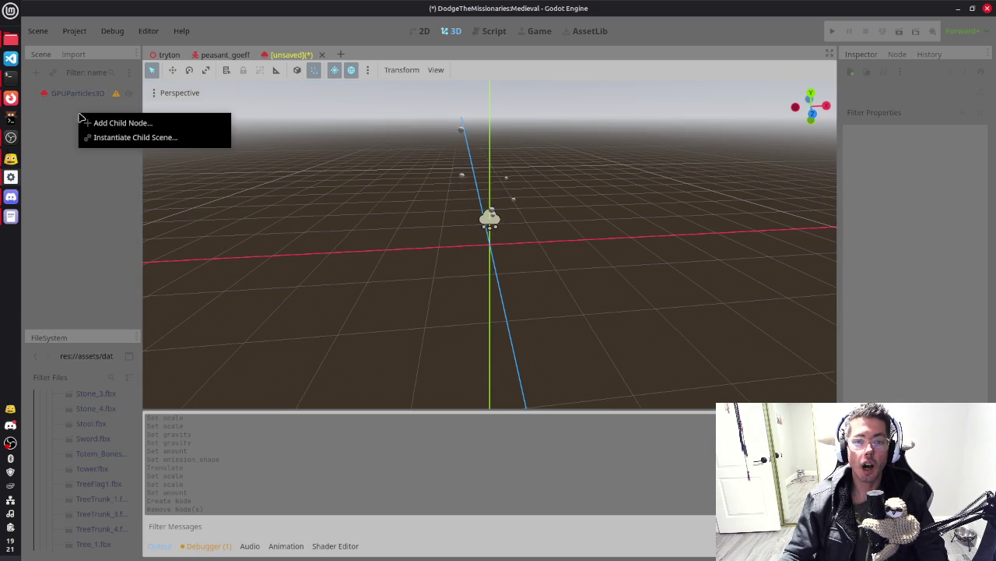
Add a Node3D child under GPUParticles3D and make it the scene root
{"action": "left_click", "coordinate": [57, 131]}
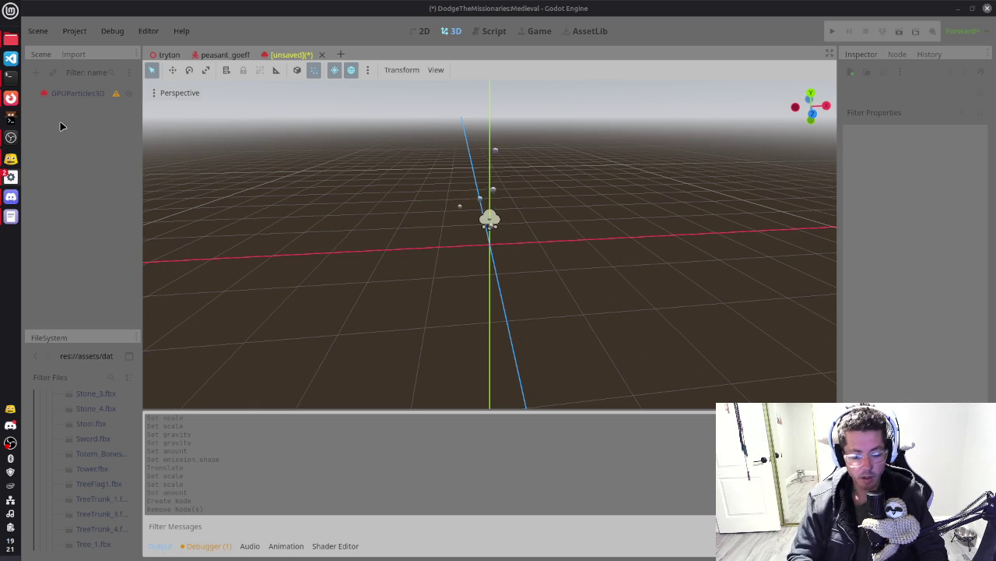
{"action": "key", "text": "ctrl+a"}
{"action": "key", "text": "Return"}
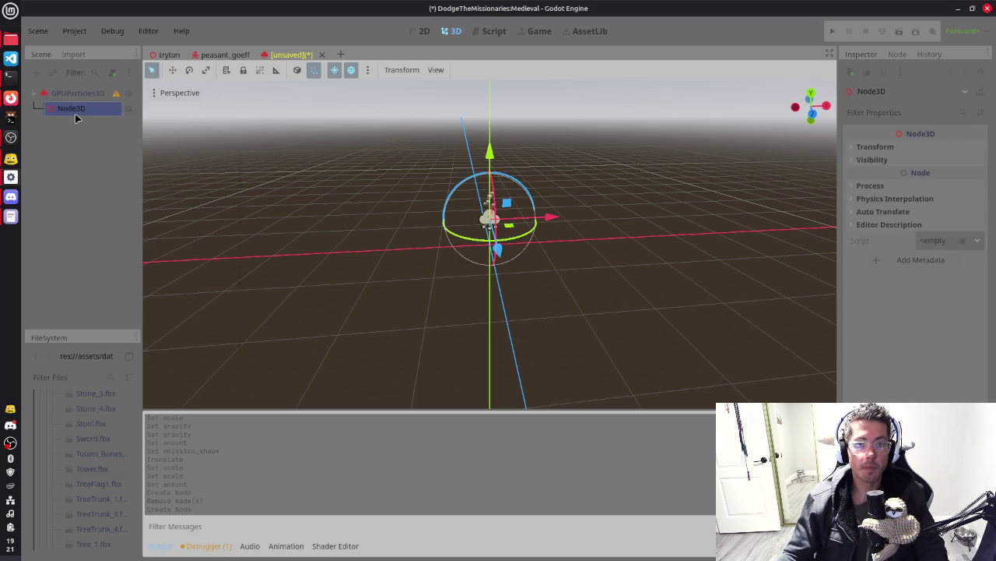
{"action": "right_click", "coordinate": [75, 113]}
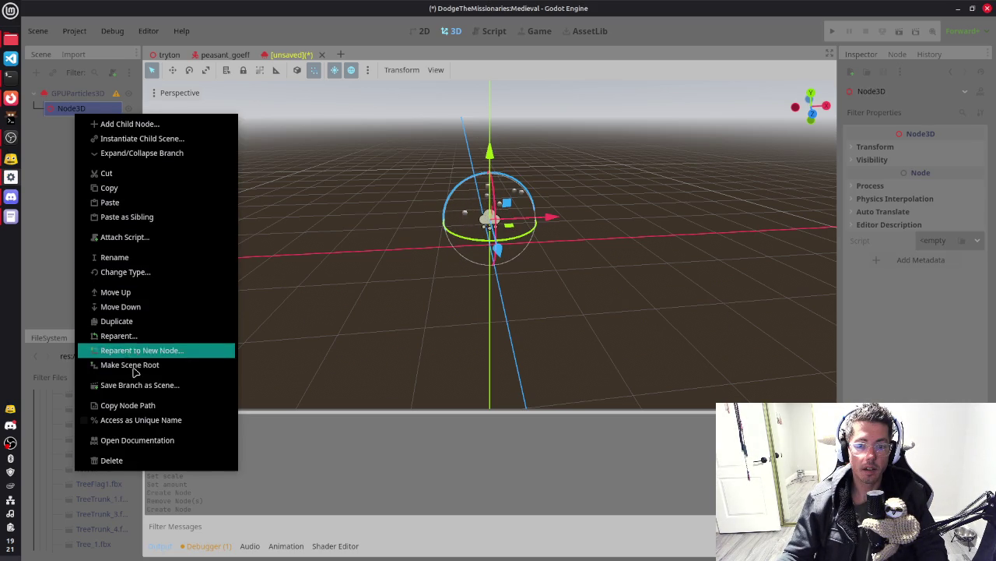
{"action": "left_click", "coordinate": [132, 364]}
Check the new hierarchy from a couple of view angles, ending with Node3D selected
{"action": "left_click", "coordinate": [82, 109]}
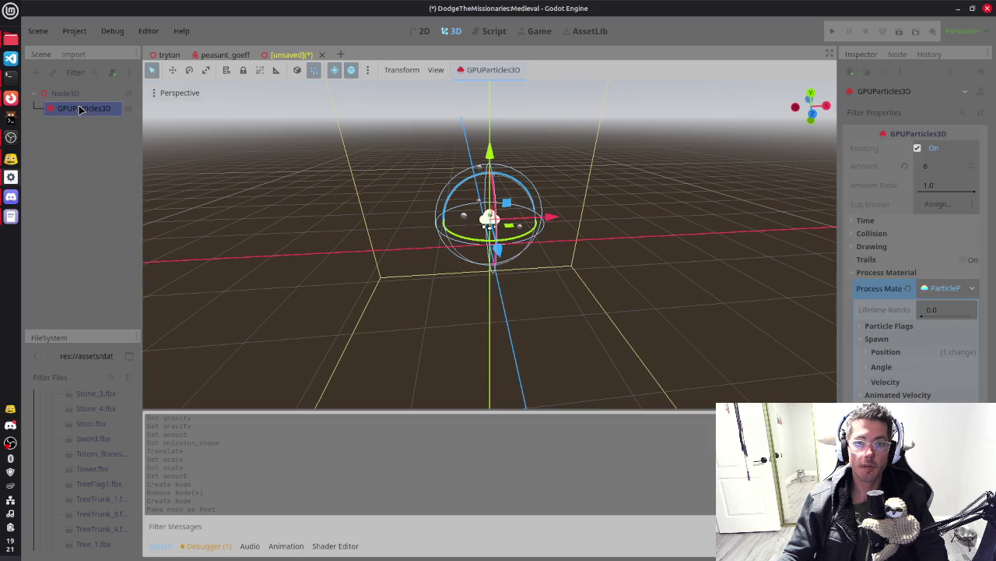
{"action": "left_click_drag", "start_coordinate": [707, 187], "coordinate": [138, 148]}
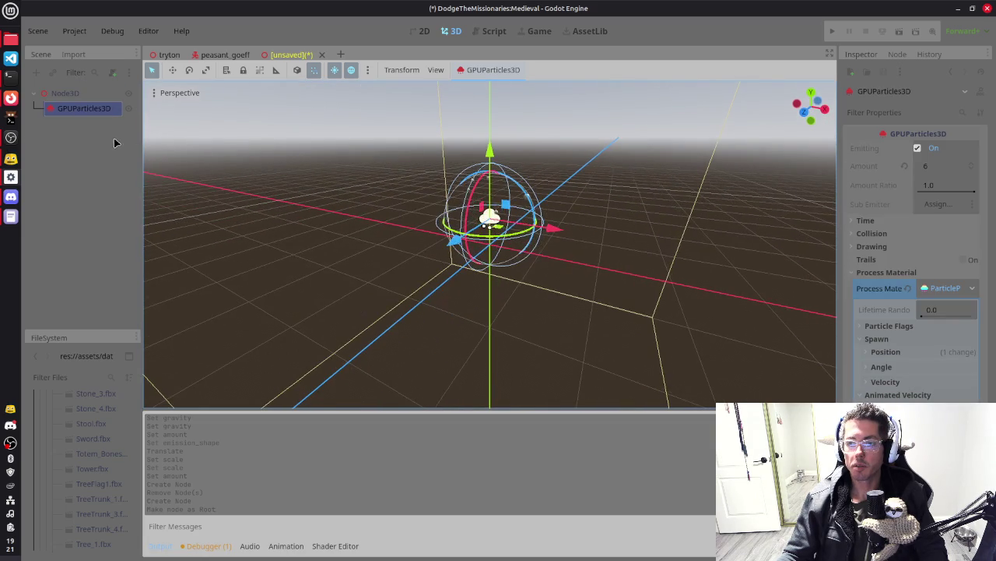
{"action": "left_click", "coordinate": [75, 92]}
{"action": "left_click", "coordinate": [79, 108]}
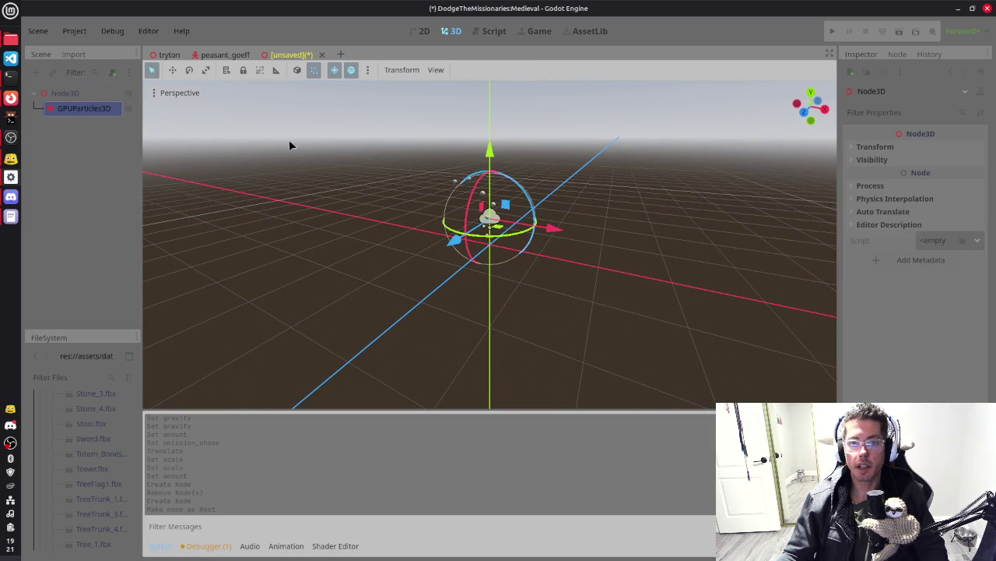
{"action": "left_click_drag", "start_coordinate": [699, 272], "coordinate": [98, 148]}
{"action": "left_click", "coordinate": [77, 93]}
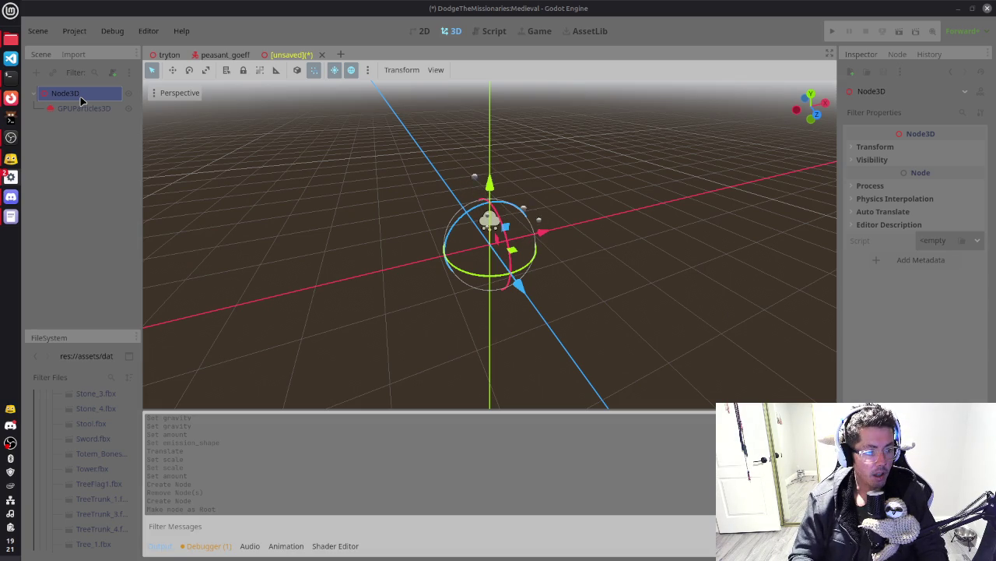
Add a SpotLight3D child to Node3D and rotate it to point upward
{"action": "key", "text": "ctrl+a"}
{"action": "key", "text": "Return"}
{"action": "mouse_move", "coordinate": [563, 270]}
{"action": "left_mouse_down"}
{"action": "mouse_move", "coordinate": [483, 273]}
{"action": "mouse_move", "coordinate": [458, 239]}
{"action": "mouse_move", "coordinate": [427, 258]}
{"action": "mouse_move", "coordinate": [447, 334]}
{"action": "mouse_move", "coordinate": [424, 299]}
{"action": "left_mouse_up"}
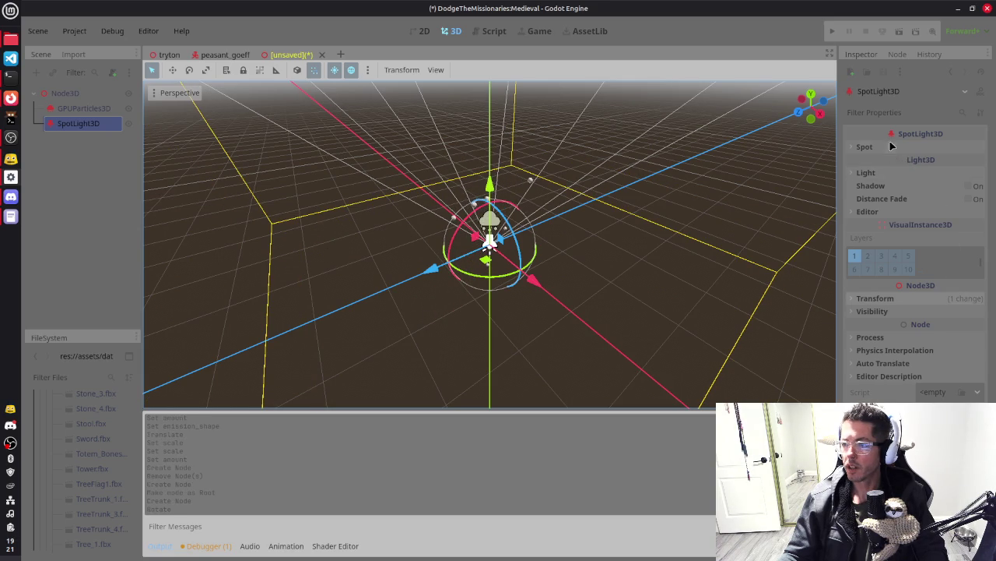
In the Spot settings, keep attenuation at 1.0 and shorten the spotlight's range
{"action": "left_click", "coordinate": [864, 146]}
{"action": "scroll", "coordinate": [682, 205], "scroll_direction": "down", "scroll_amount": 2}
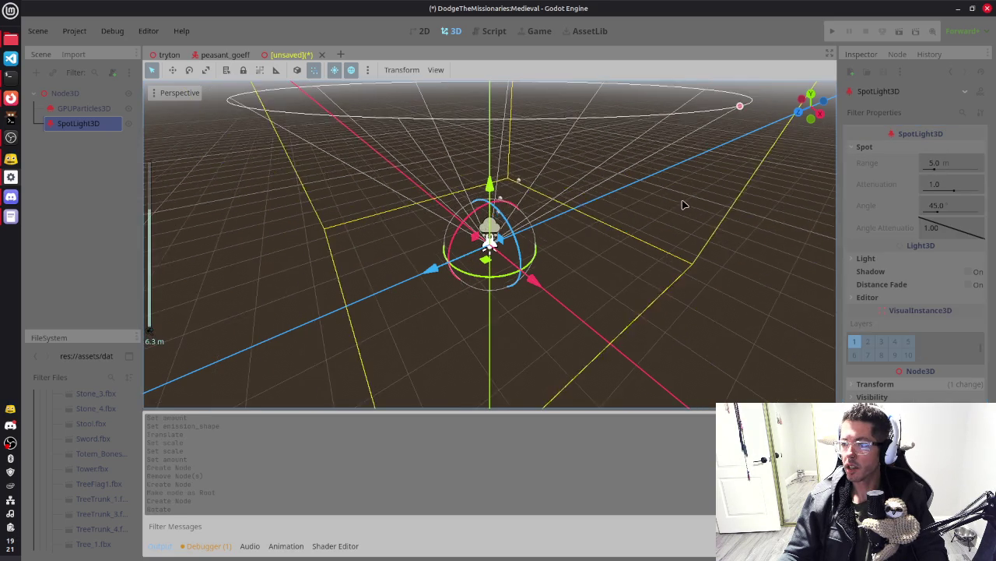
{"action": "scroll", "coordinate": [685, 205], "scroll_direction": "down", "scroll_amount": 2}
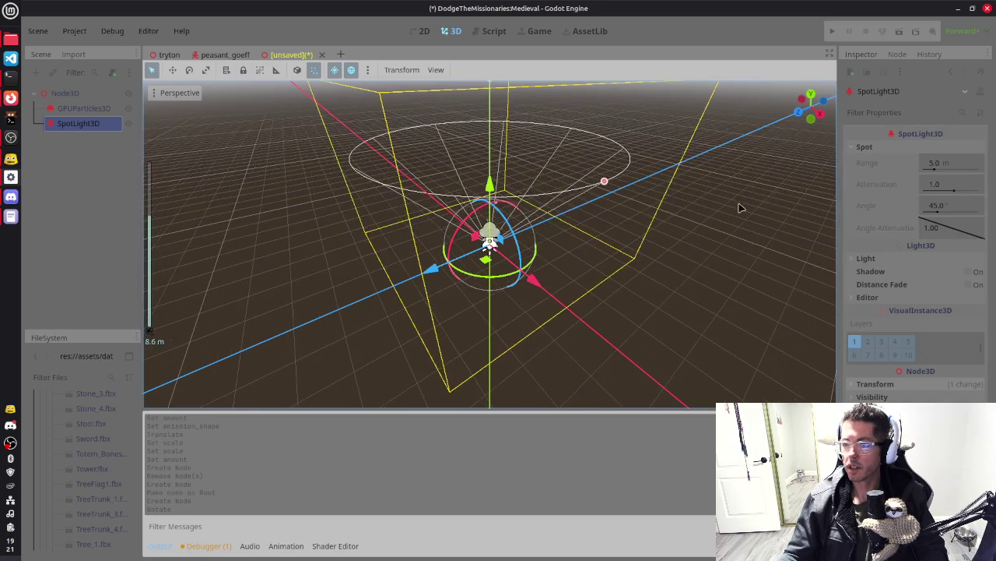
{"action": "left_click", "coordinate": [938, 191]}
{"action": "left_click", "coordinate": [934, 189]}
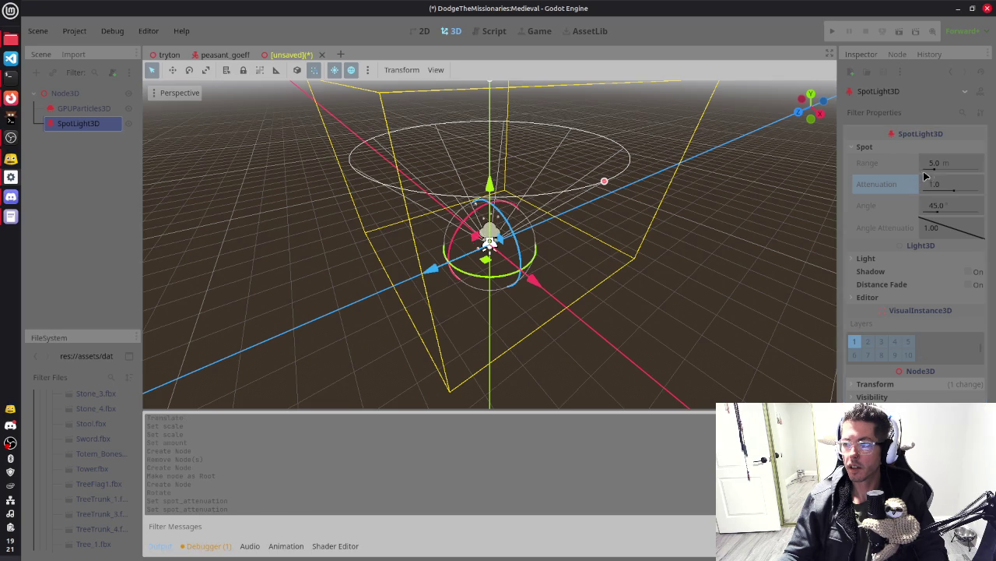
{"action": "left_click_drag", "start_coordinate": [931, 164], "coordinate": [915, 170]}
{"action": "scroll", "coordinate": [586, 222], "scroll_direction": "up", "scroll_amount": 2}
{"action": "scroll", "coordinate": [587, 253], "scroll_direction": "up", "scroll_amount": 4}
Narrow the spotlight cone to 18.08° and set its range to 1.0 in front view
{"action": "left_click_drag", "start_coordinate": [674, 226], "coordinate": [676, 206]}
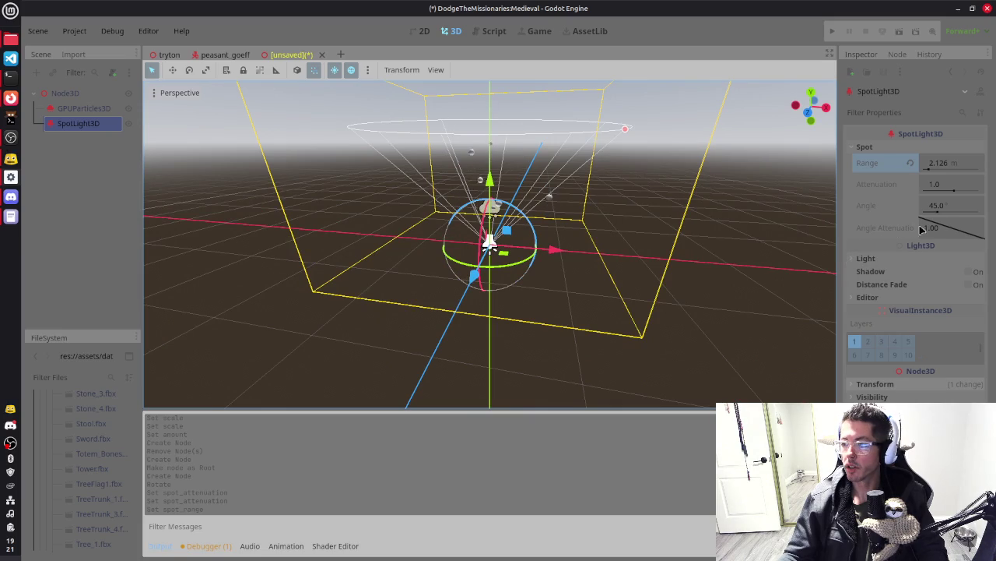
{"action": "mouse_move", "coordinate": [944, 229]}
{"action": "left_mouse_down"}
{"action": "mouse_move", "coordinate": [932, 237]}
{"action": "mouse_move", "coordinate": [949, 225]}
{"action": "mouse_move", "coordinate": [930, 207]}
{"action": "left_mouse_up"}
{"action": "mouse_move", "coordinate": [630, 204]}
{"action": "left_mouse_down"}
{"action": "mouse_move", "coordinate": [562, 226]}
{"action": "mouse_move", "coordinate": [611, 183]}
{"action": "mouse_move", "coordinate": [560, 198]}
{"action": "mouse_move", "coordinate": [708, 178]}
{"action": "left_mouse_up"}
{"action": "key", "text": "KP_1"}
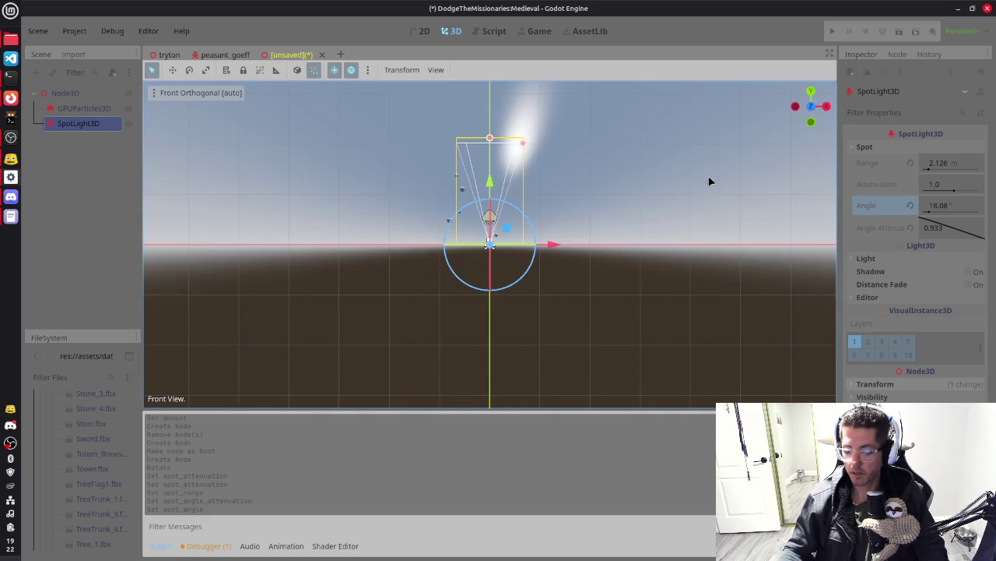
{"action": "left_click_drag", "start_coordinate": [490, 139], "coordinate": [492, 192]}
{"action": "key", "text": "ctrl+z"}
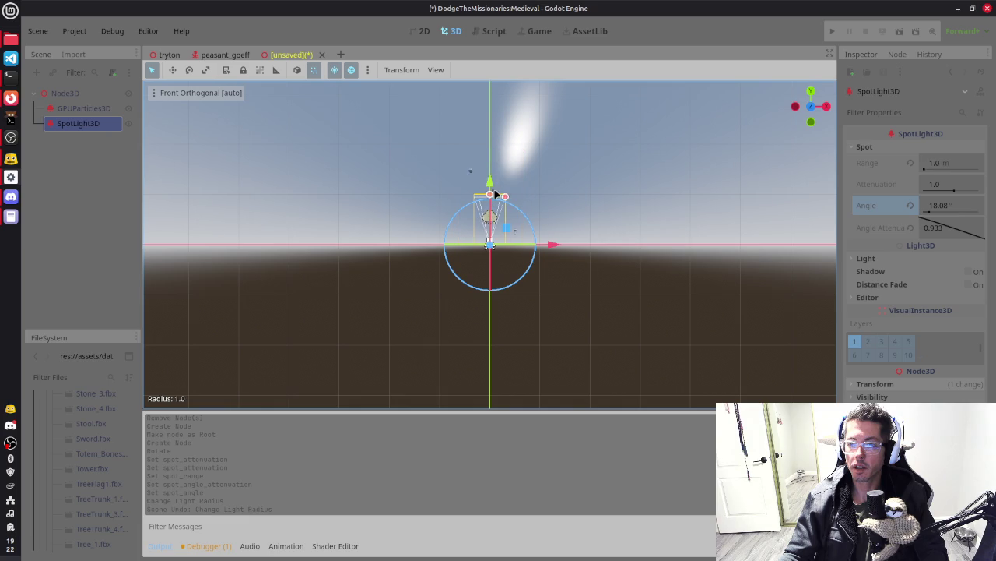
{"action": "mouse_move", "coordinate": [667, 200]}
{"action": "left_mouse_down"}
{"action": "mouse_move", "coordinate": [575, 262]}
{"action": "mouse_move", "coordinate": [622, 296]}
{"action": "mouse_move", "coordinate": [695, 246]}
{"action": "left_mouse_up"}
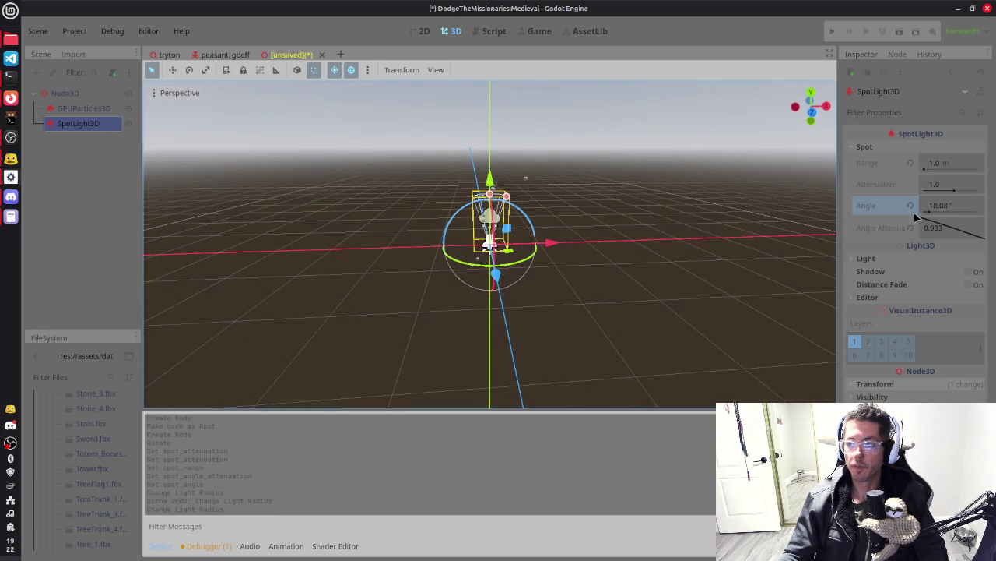
{"action": "left_click", "coordinate": [887, 148]}
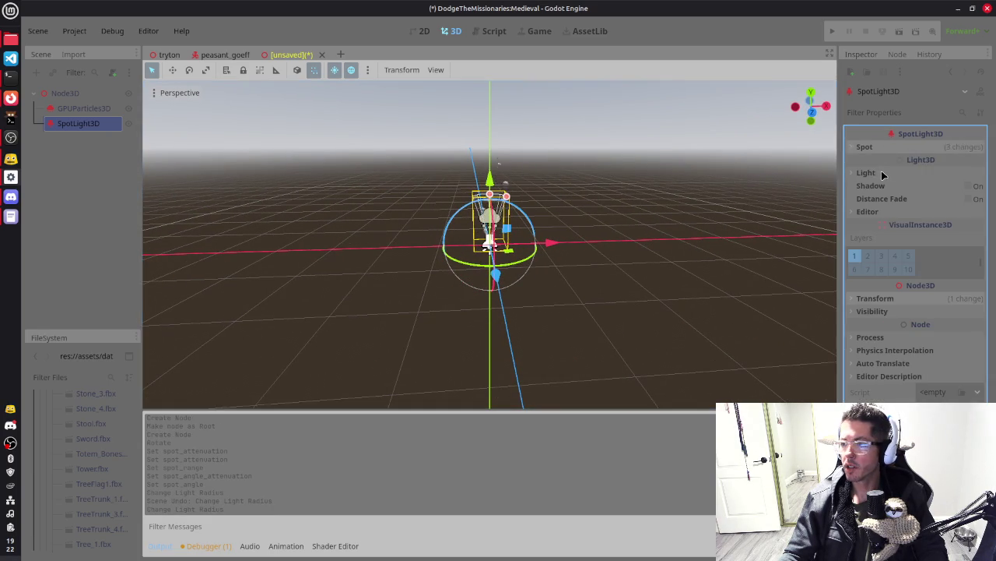
Set the GPUParticles3D Time > Lifetime to 0.5
{"action": "left_click", "coordinate": [120, 108]}
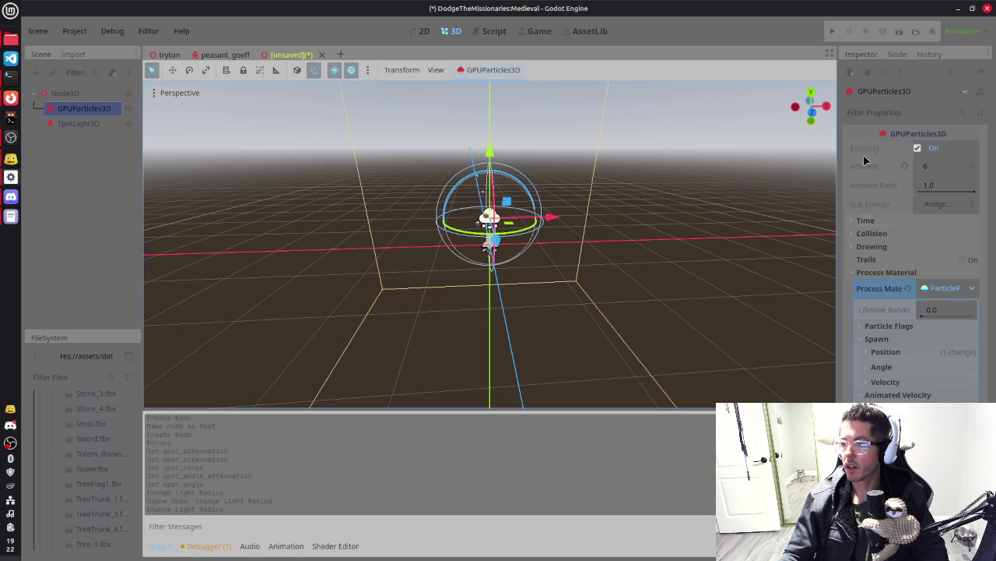
{"action": "left_click", "coordinate": [877, 225]}
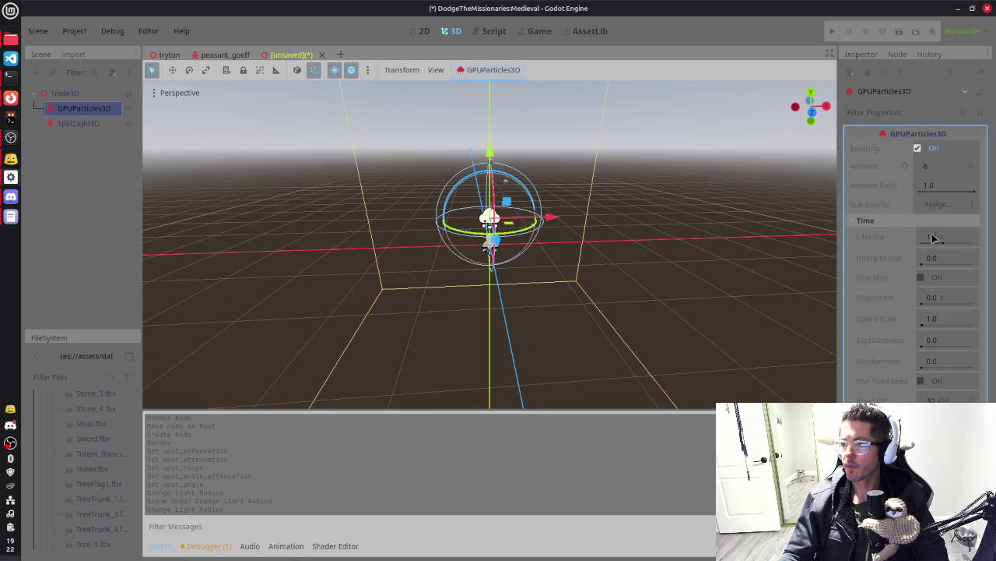
{"action": "left_click", "coordinate": [934, 236]}
{"action": "type", "text": "0.5"}
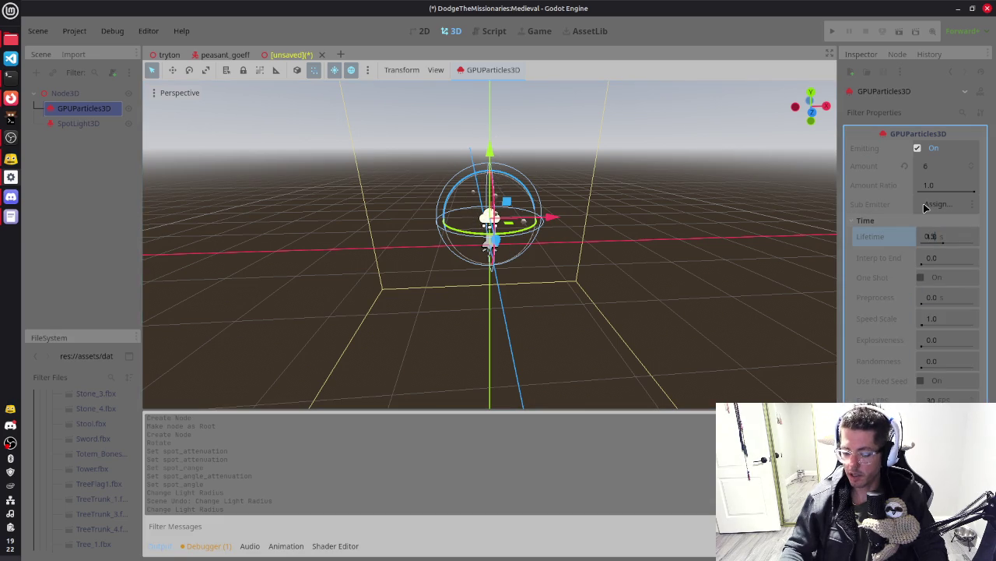
{"action": "key", "text": "Return"}
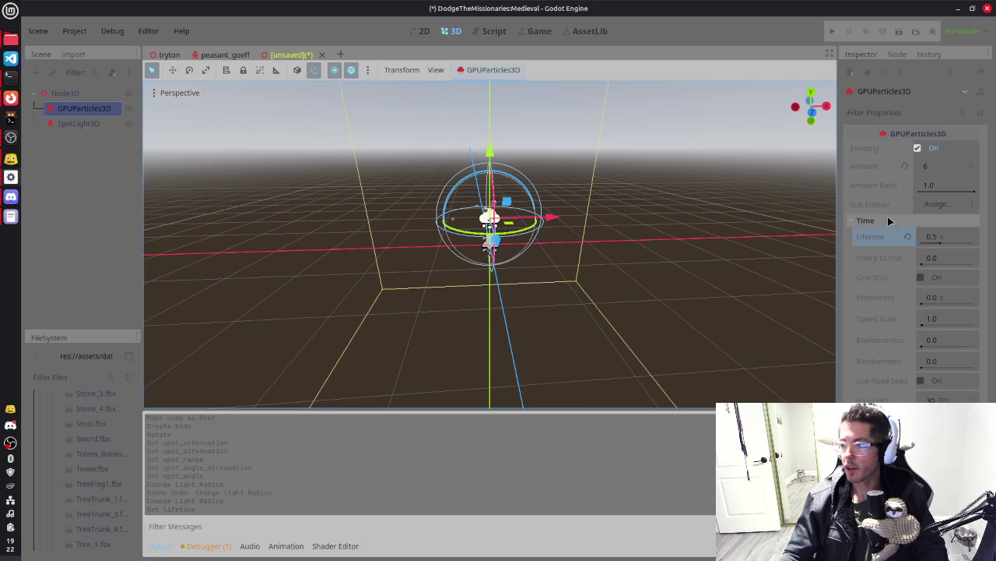
Show the particle process material settings and expand its Animation section
{"action": "scroll", "coordinate": [904, 257], "scroll_direction": "down", "scroll_amount": 3}
{"action": "left_click", "coordinate": [912, 289]}
{"action": "scroll", "coordinate": [913, 285], "scroll_direction": "down", "scroll_amount": 3}
{"action": "scroll", "coordinate": [911, 361], "scroll_direction": "down", "scroll_amount": 3}
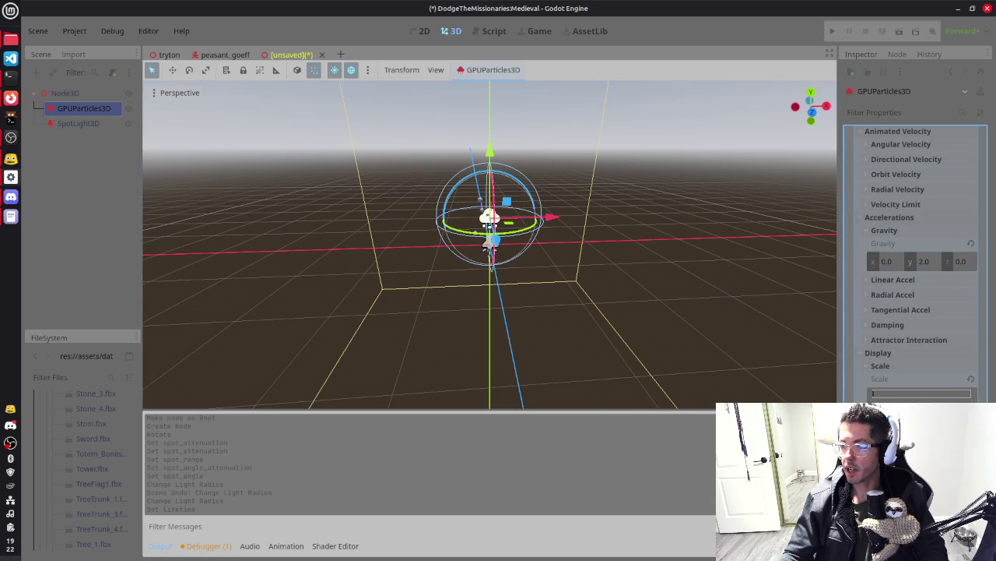
{"action": "scroll", "coordinate": [899, 381], "scroll_direction": "down", "scroll_amount": 3}
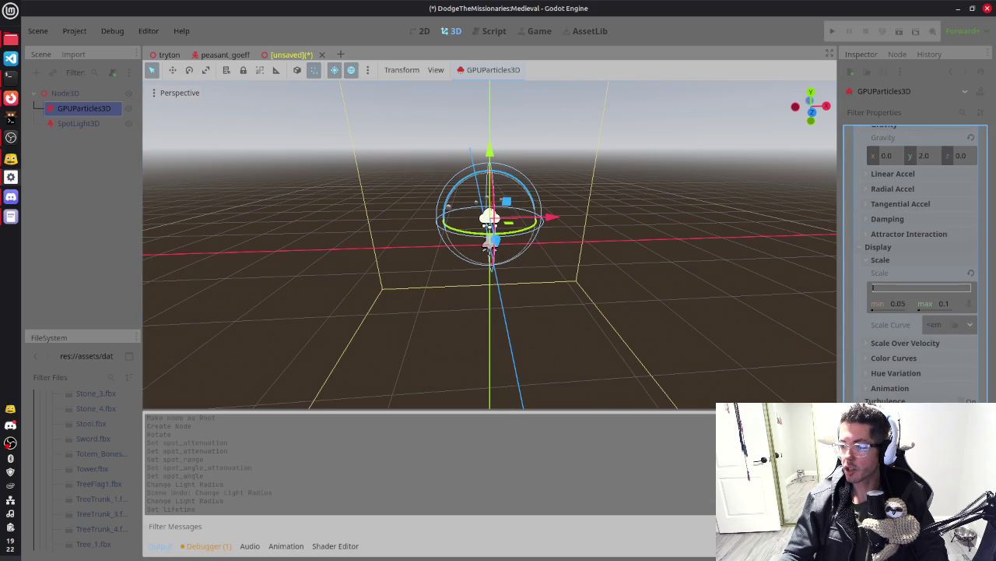
{"action": "left_click", "coordinate": [888, 388]}
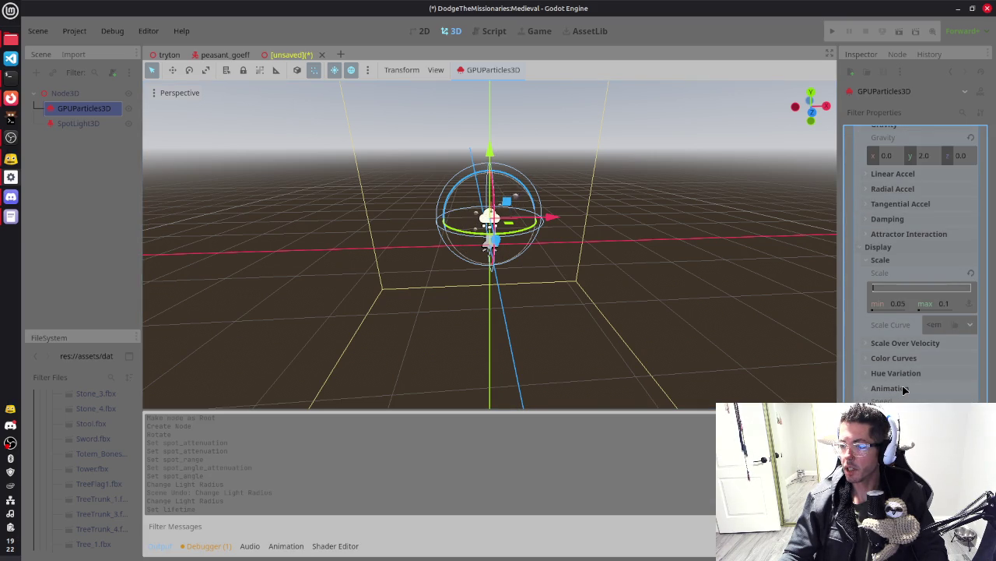
{"action": "scroll", "coordinate": [912, 335], "scroll_direction": "up", "scroll_amount": 2}
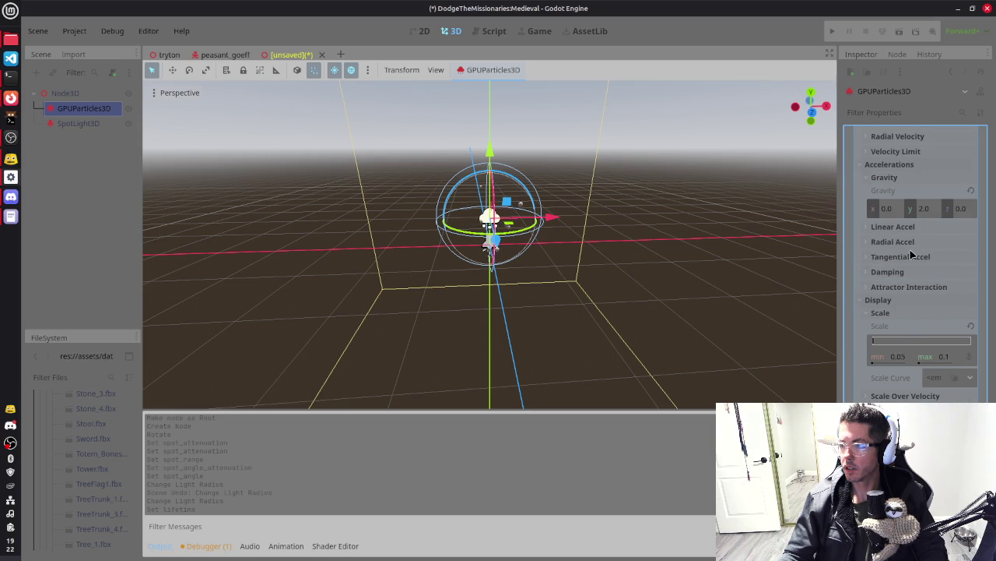
{"action": "scroll", "coordinate": [907, 233], "scroll_direction": "up", "scroll_amount": 6}
Set the Emission Sphere Radius to 0.35, then select the SpotLight3D's Spot settings
{"action": "left_click", "coordinate": [903, 193]}
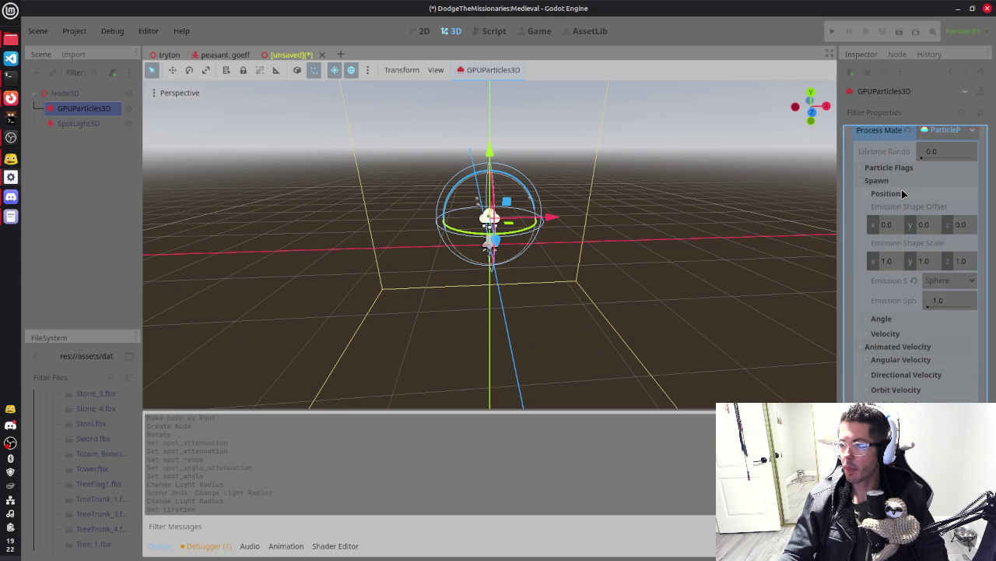
{"action": "left_click", "coordinate": [942, 305]}
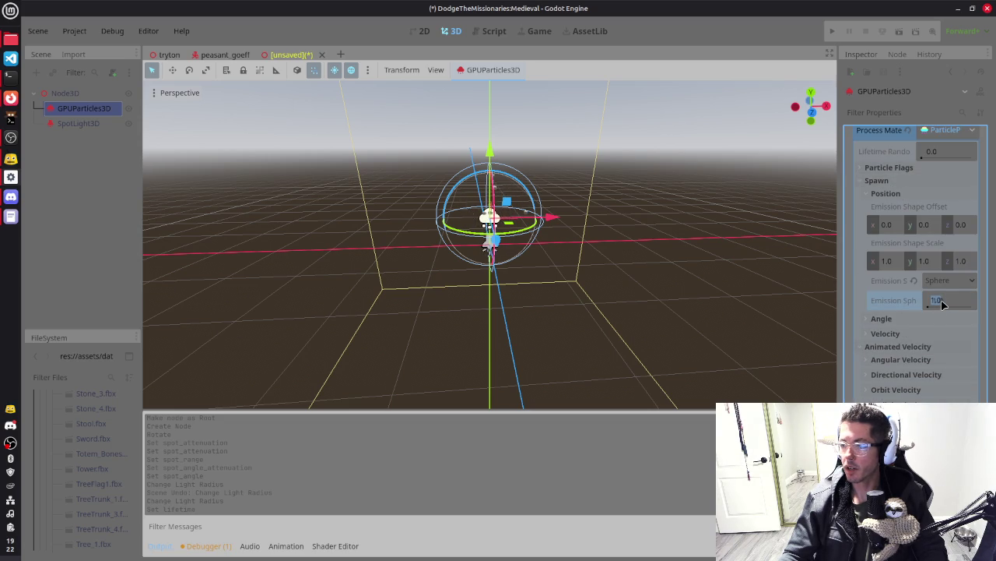
{"action": "type", "text": "0.35"}
{"action": "key", "text": "Return"}
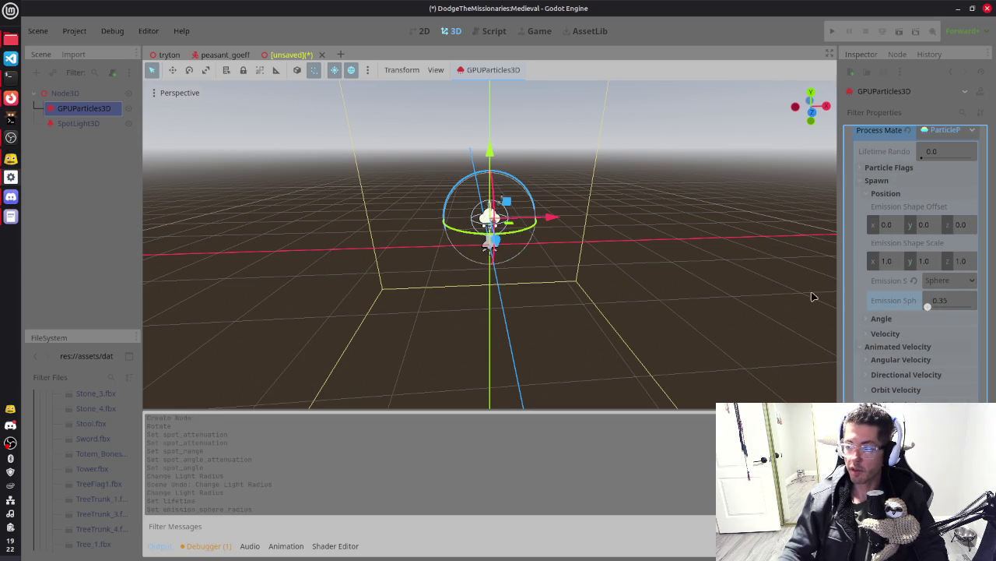
{"action": "mouse_move", "coordinate": [712, 221]}
{"action": "left_mouse_down"}
{"action": "mouse_move", "coordinate": [617, 255]}
{"action": "mouse_move", "coordinate": [641, 254]}
{"action": "left_mouse_up"}
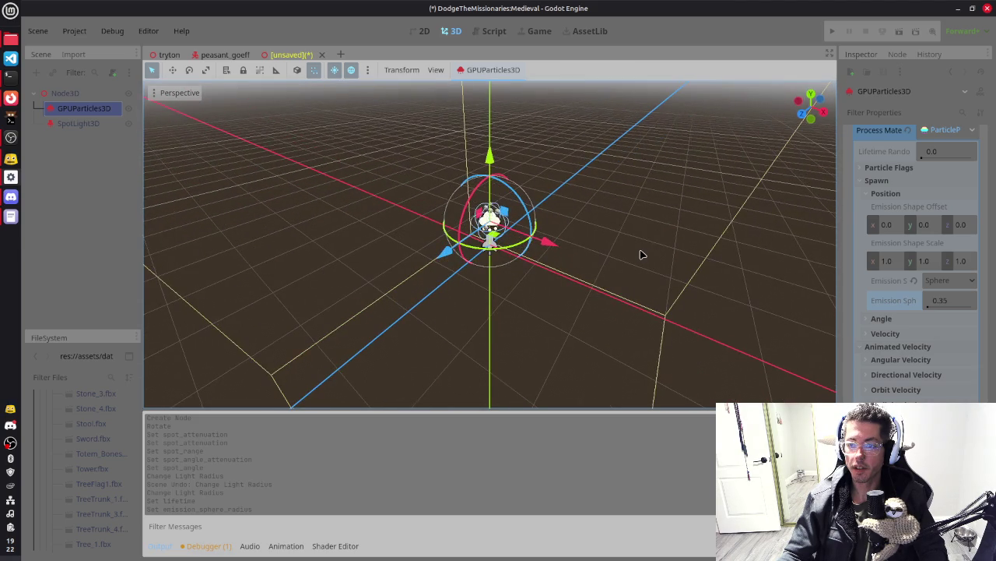
{"action": "left_click", "coordinate": [79, 124]}
{"action": "left_click", "coordinate": [933, 151]}
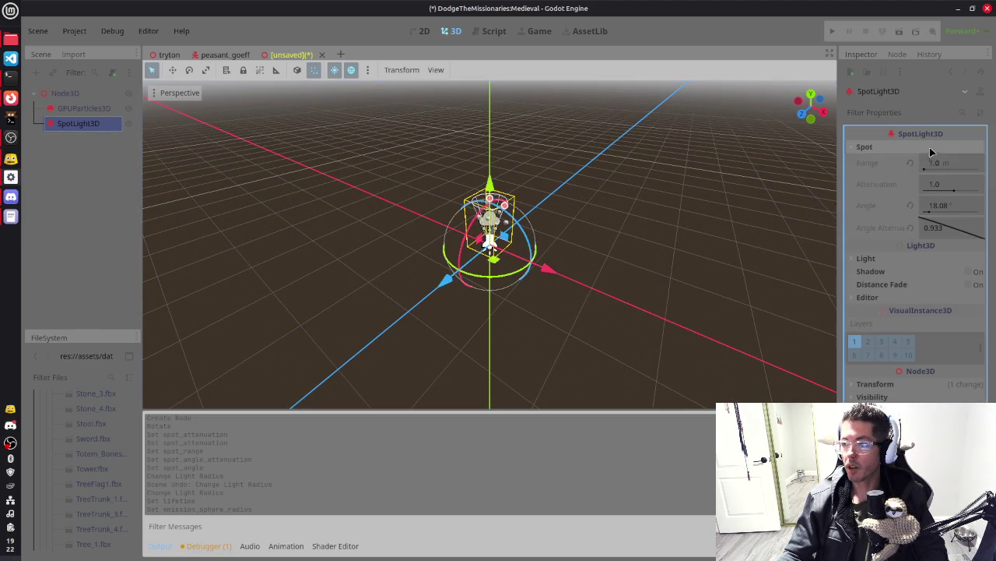
Tint the SpotLight3D's Light colour a light cyan
{"action": "left_click", "coordinate": [919, 147]}
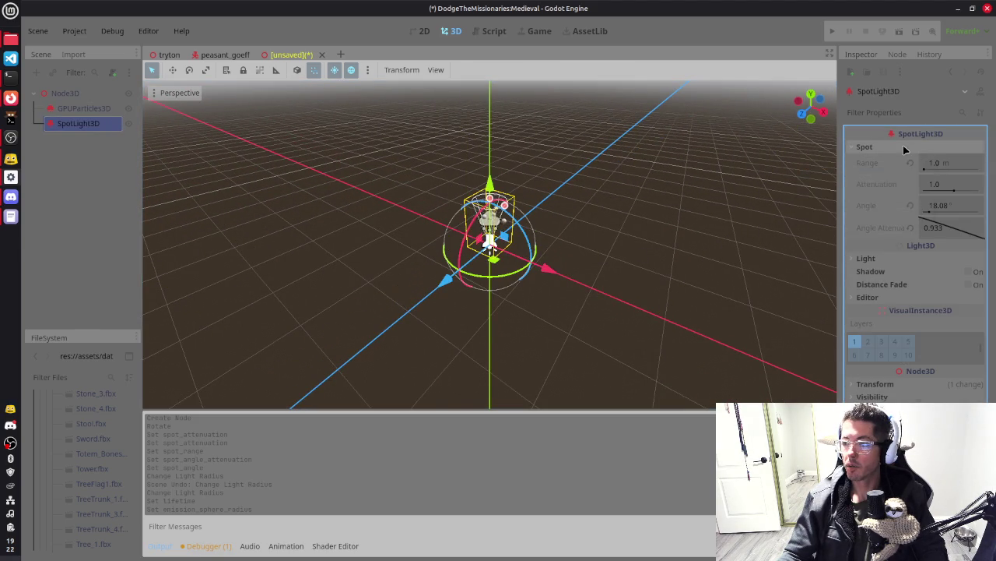
{"action": "left_click", "coordinate": [896, 171]}
{"action": "left_click", "coordinate": [933, 187]}
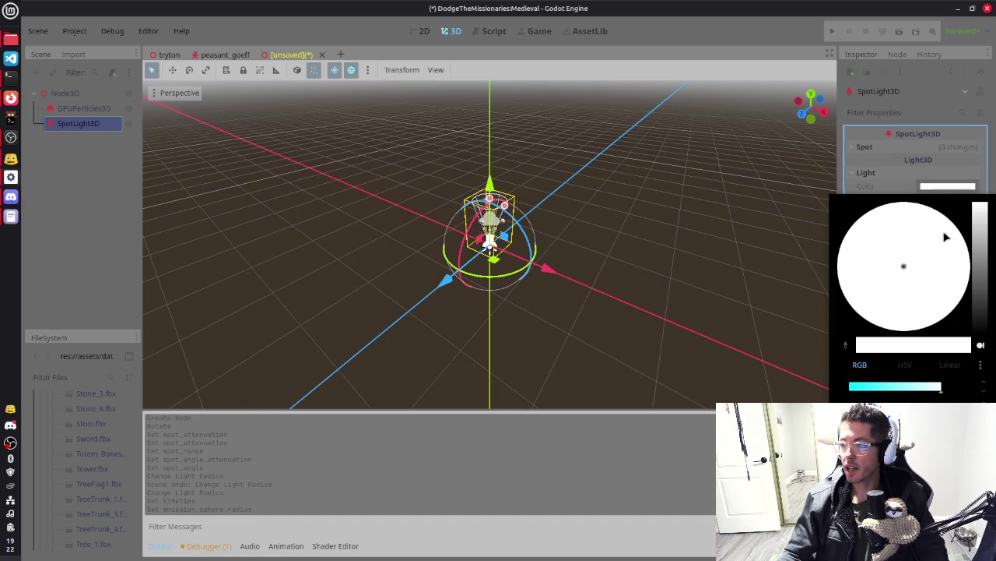
{"action": "left_click", "coordinate": [934, 388]}
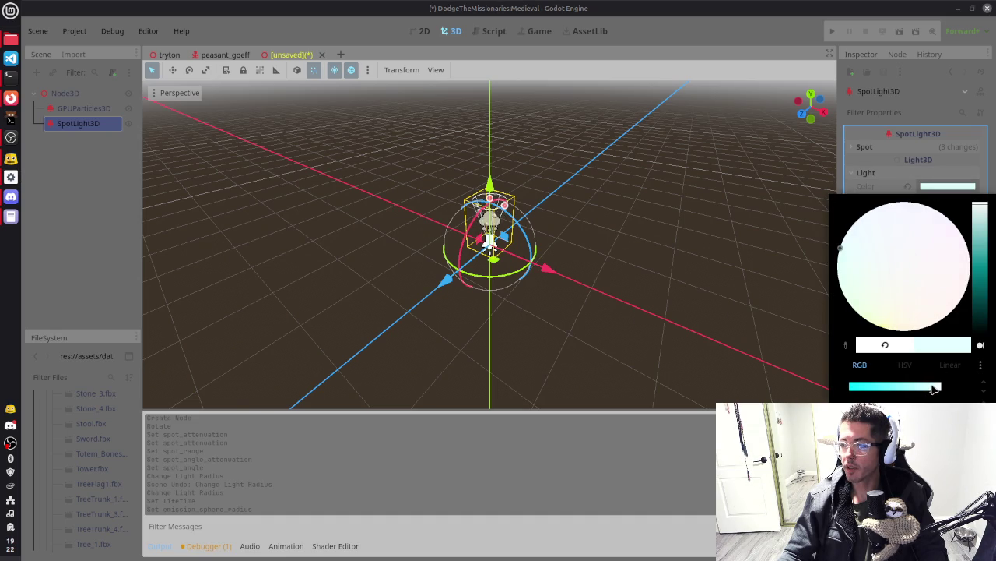
{"action": "left_click", "coordinate": [887, 191]}
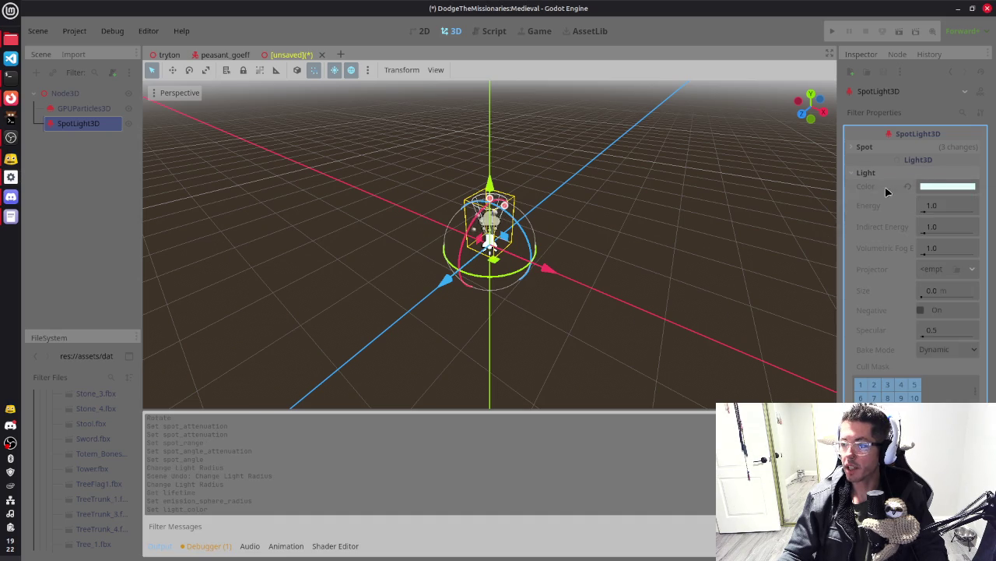
Set the spotlight's Energy to 7.0
{"action": "left_click", "coordinate": [941, 208]}
{"action": "type", "text": "7"}
{"action": "key", "text": "Return"}
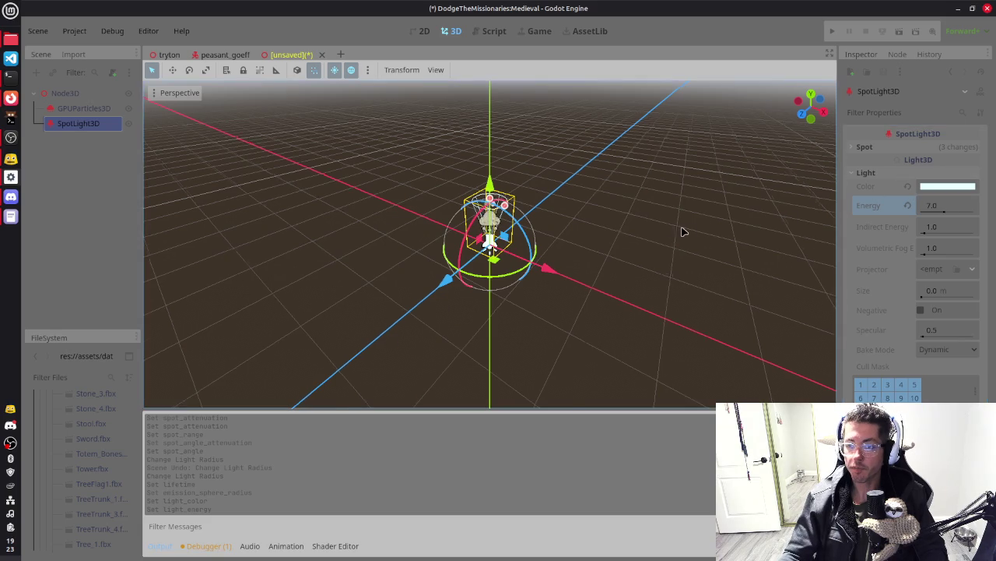
{"action": "left_click_drag", "start_coordinate": [678, 229], "coordinate": [729, 235]}
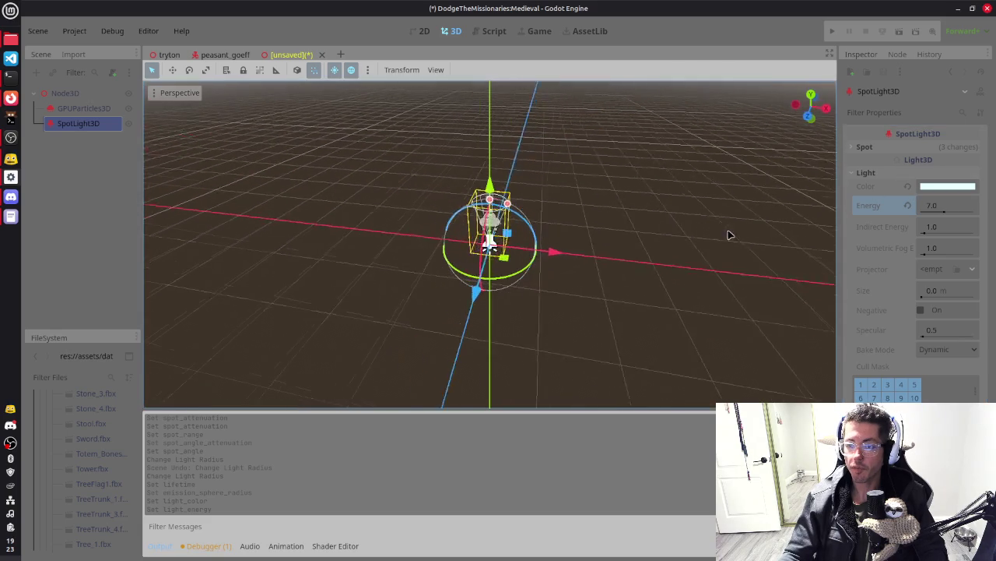
{"action": "left_click", "coordinate": [906, 173]}
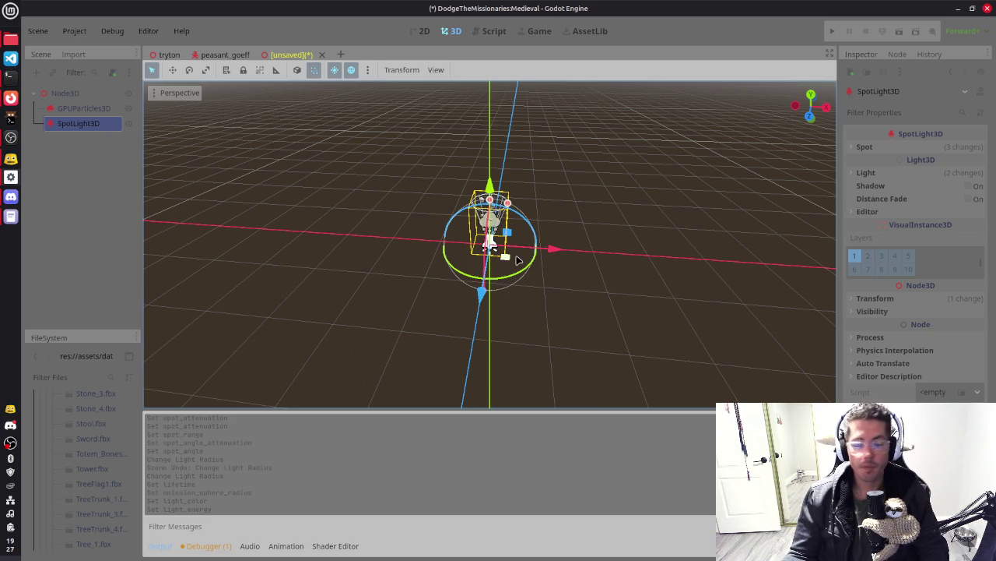
Select only GPUParticles3D and collapse its Spawn, Animated Velocity, Accelerations and Display sections
{"action": "left_click_drag", "start_coordinate": [489, 243], "coordinate": [571, 265]}
{"action": "left_click", "coordinate": [66, 124], "text": "shift"}
{"action": "left_click", "coordinate": [74, 108]}
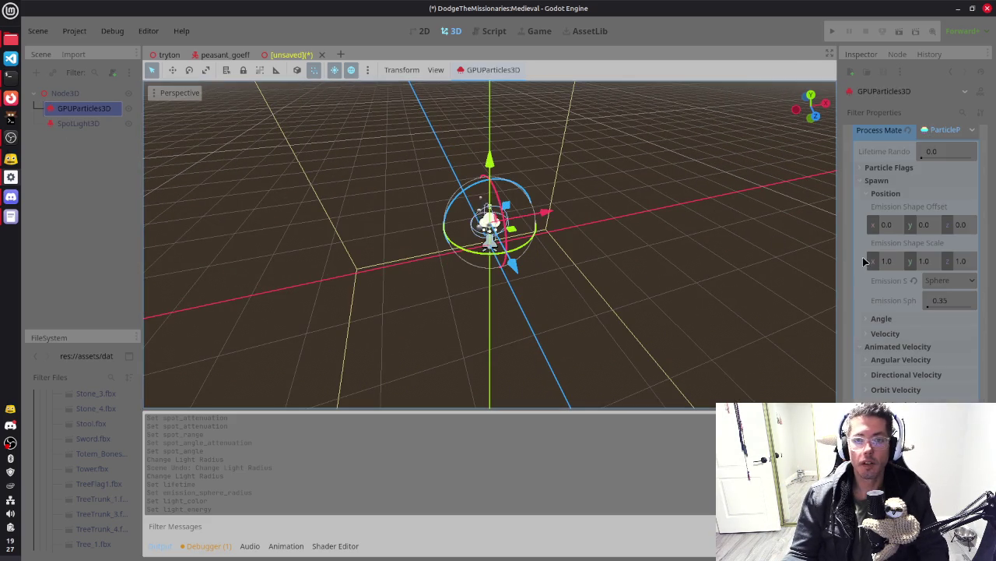
{"action": "left_click", "coordinate": [886, 180]}
{"action": "left_click", "coordinate": [885, 194]}
{"action": "left_click", "coordinate": [880, 207]}
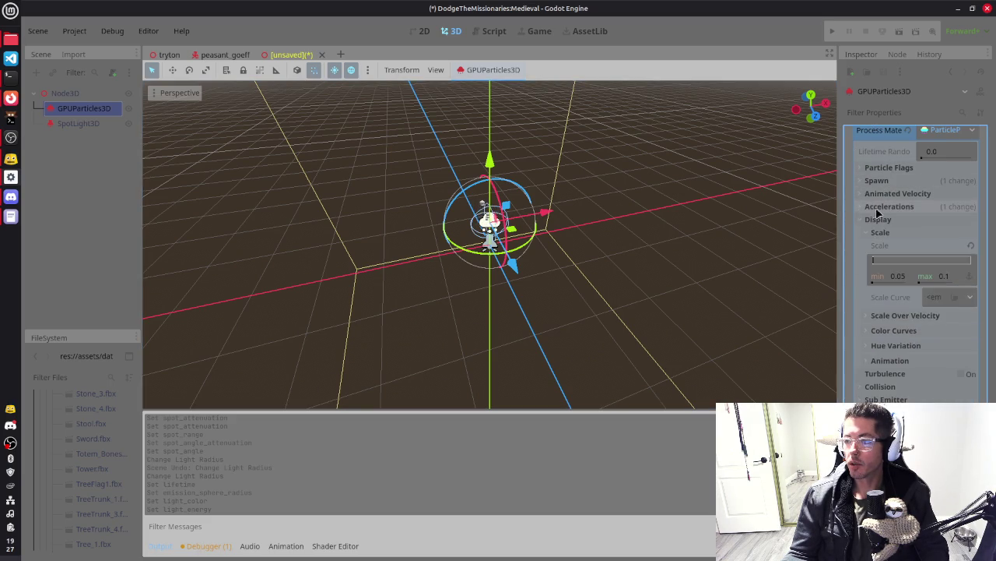
{"action": "left_click", "coordinate": [878, 219]}
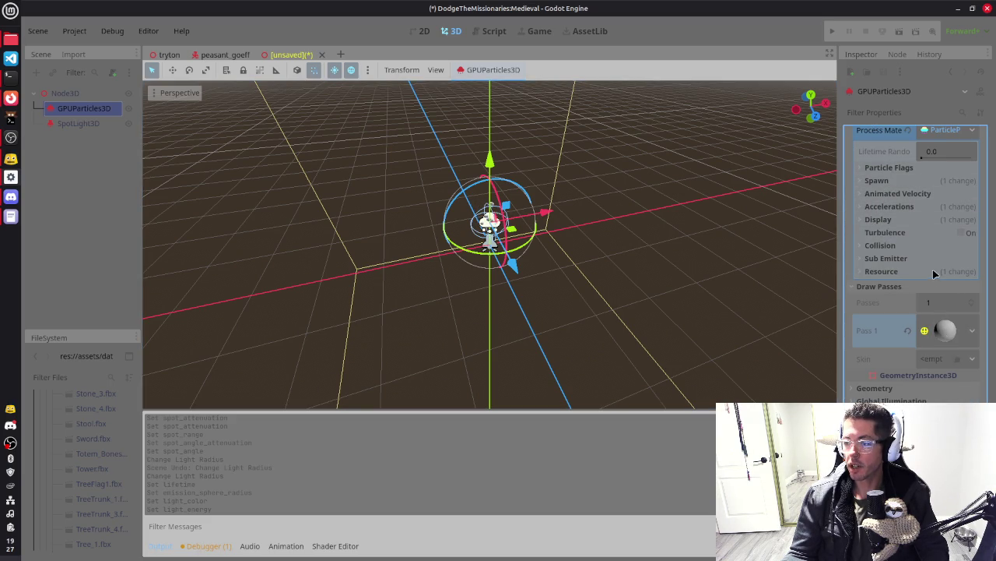
Open the Pass 1 SphereMesh and paste a new standard material into its slot
{"action": "left_click", "coordinate": [945, 332]}
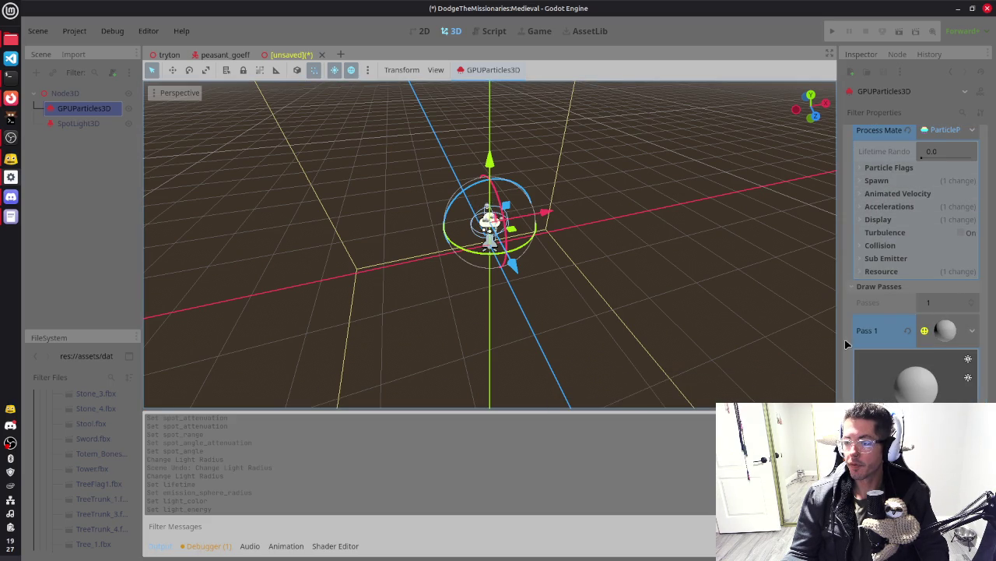
{"action": "scroll", "coordinate": [865, 412], "scroll_direction": "down", "scroll_amount": 3}
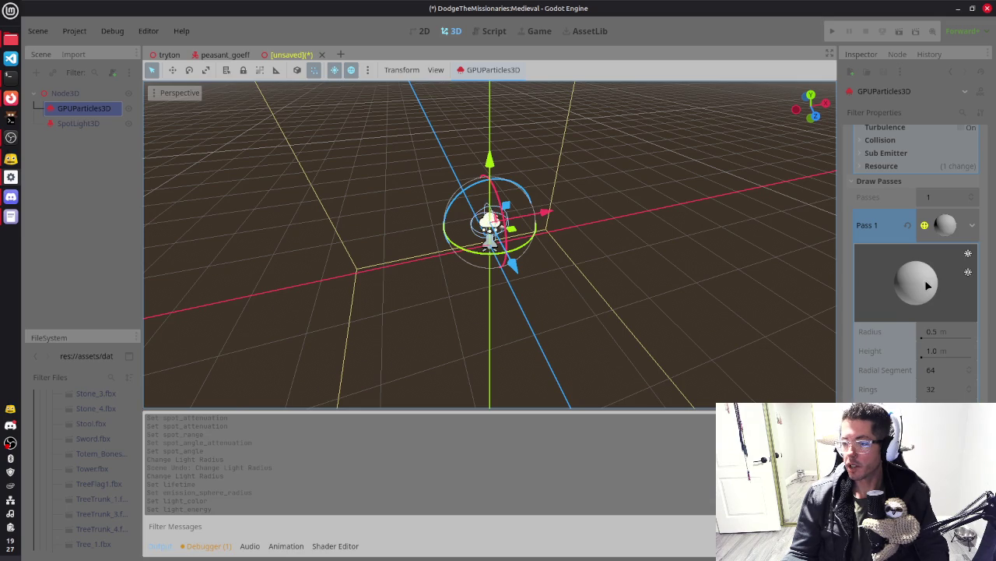
{"action": "scroll", "coordinate": [895, 315], "scroll_direction": "down", "scroll_amount": 4}
{"action": "scroll", "coordinate": [893, 340], "scroll_direction": "up", "scroll_amount": 3}
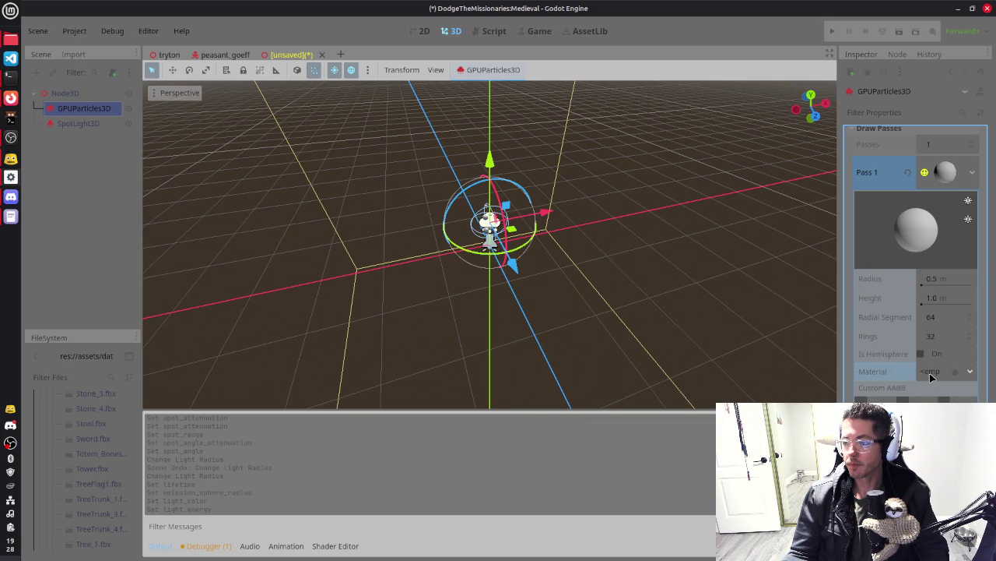
{"action": "key", "text": "ctrl+v"}
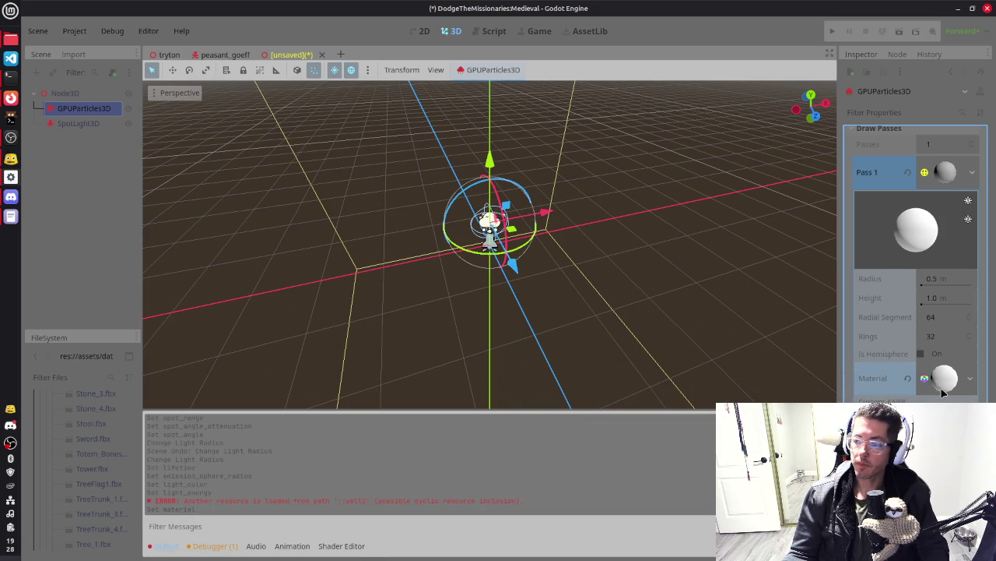
Enable Vertex Color > Use as Albedo on the sphere's material
{"action": "left_click", "coordinate": [942, 378]}
{"action": "scroll", "coordinate": [918, 312], "scroll_direction": "down", "scroll_amount": 3}
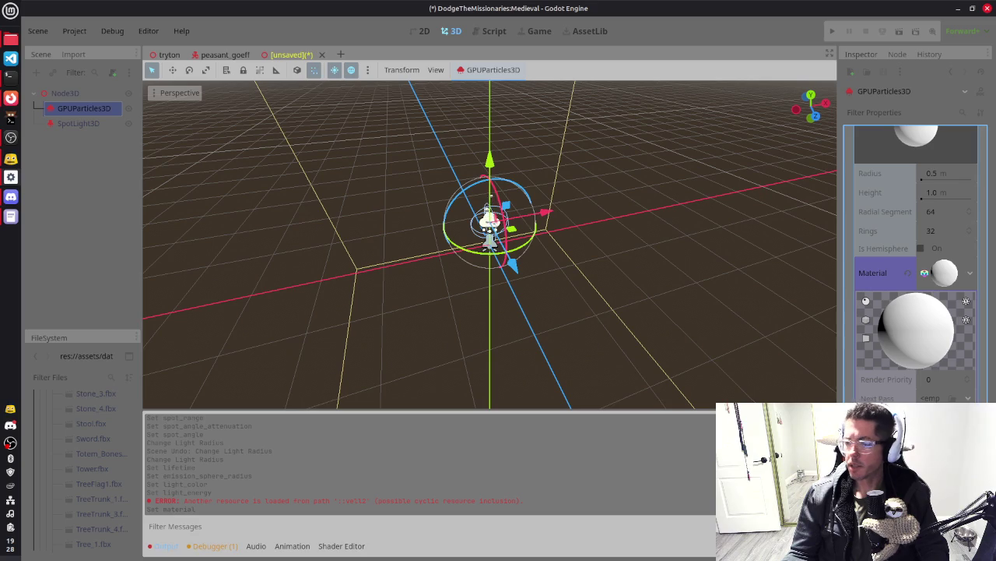
{"action": "scroll", "coordinate": [889, 357], "scroll_direction": "down", "scroll_amount": 2}
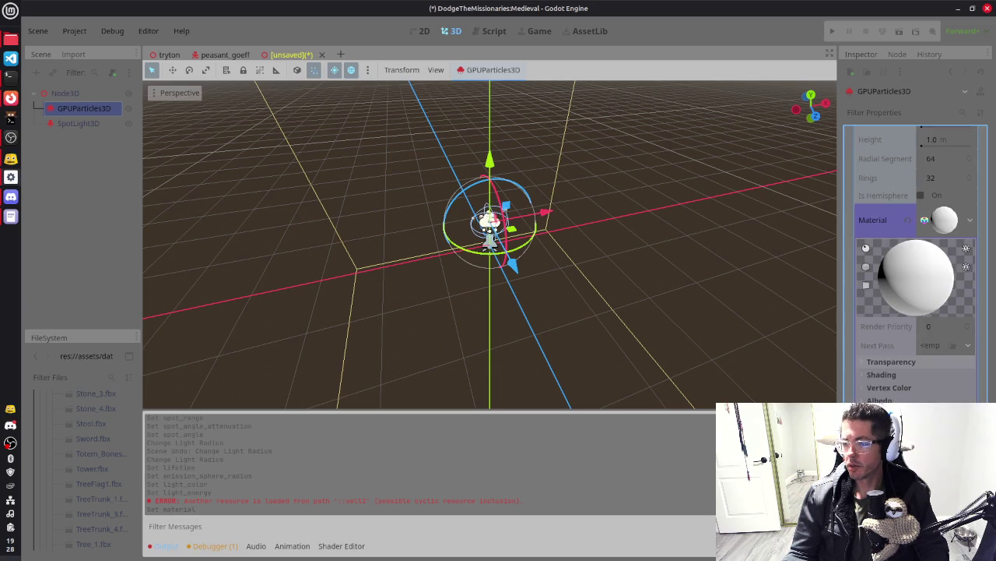
{"action": "left_click", "coordinate": [890, 361]}
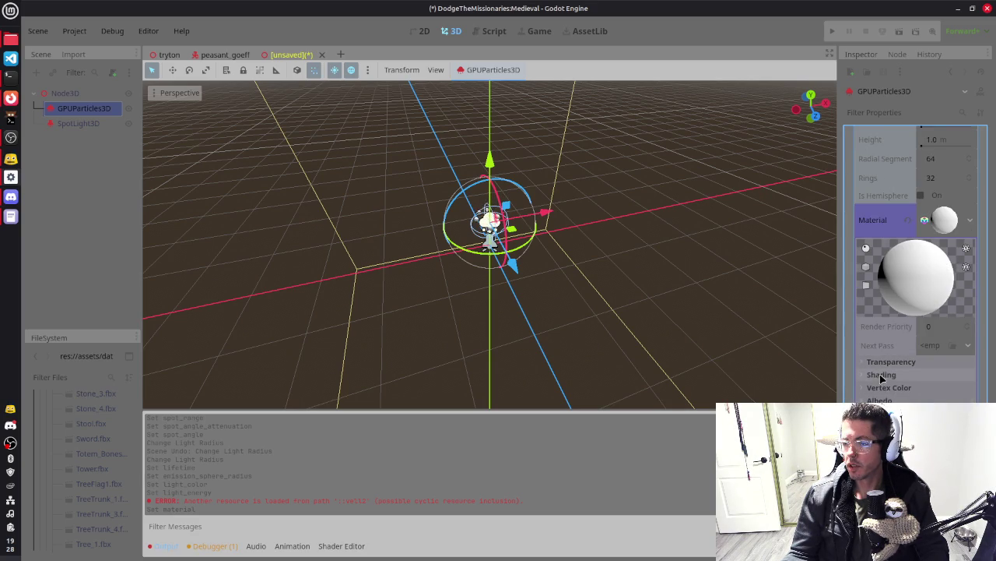
{"action": "left_click", "coordinate": [880, 387]}
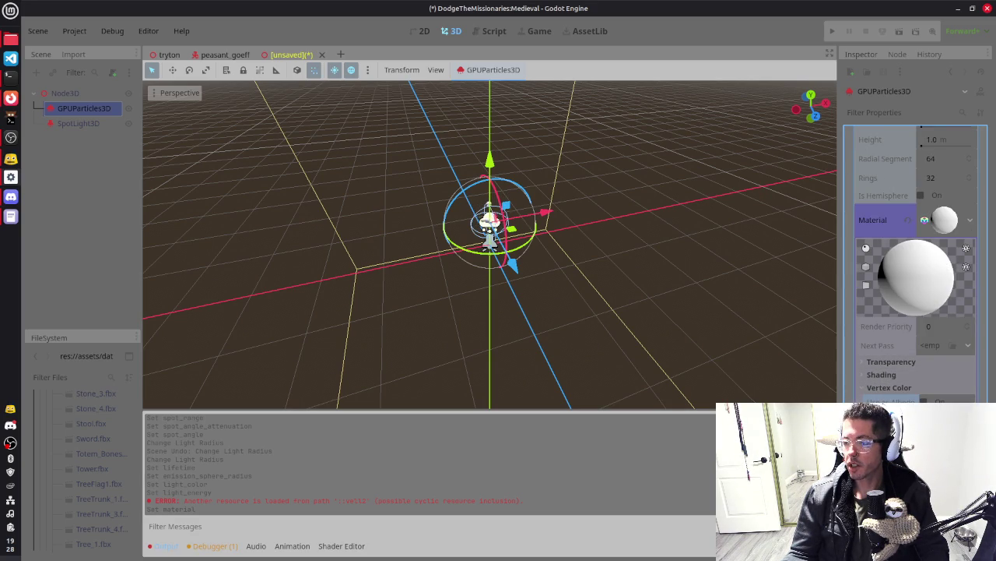
{"action": "left_click", "coordinate": [900, 394]}
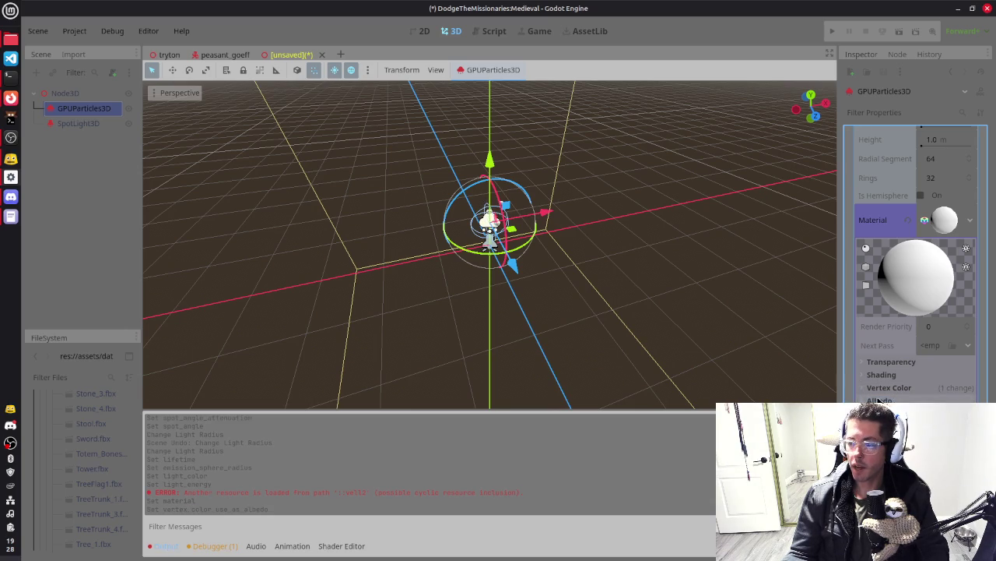
Make the albedo colour a pale, partly transparent cyan
{"action": "left_click", "coordinate": [934, 417]}
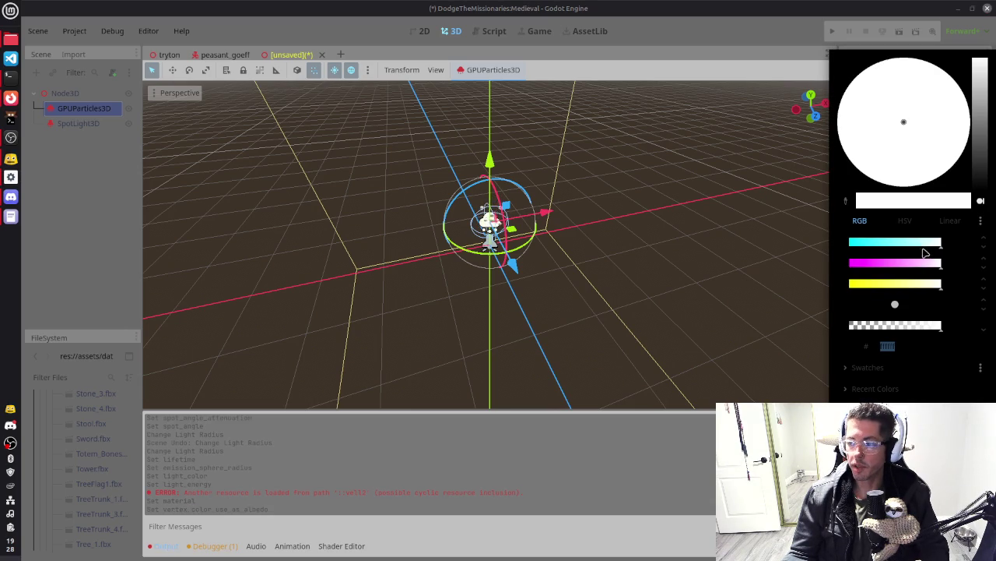
{"action": "left_click", "coordinate": [939, 244]}
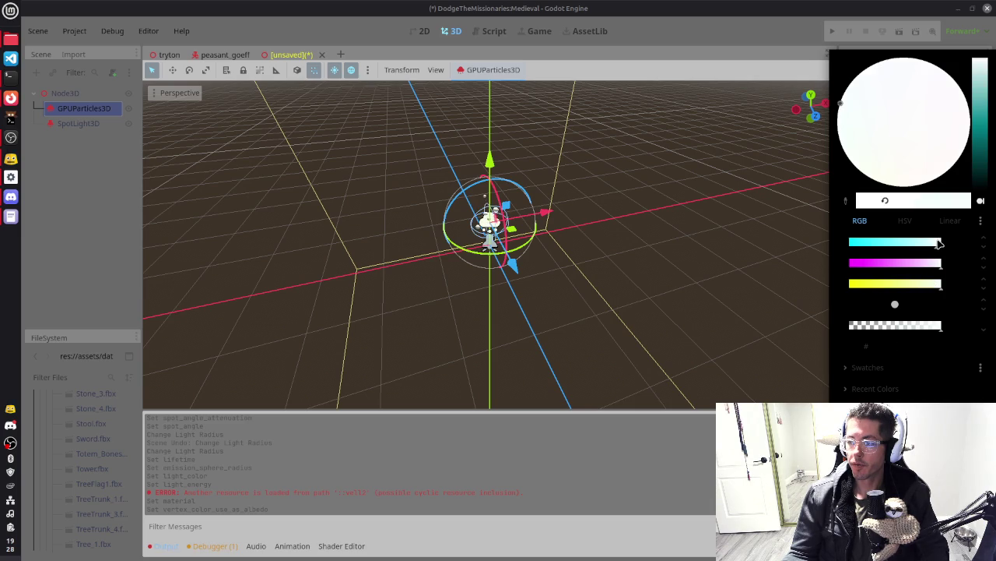
{"action": "left_click_drag", "start_coordinate": [940, 244], "coordinate": [935, 244]}
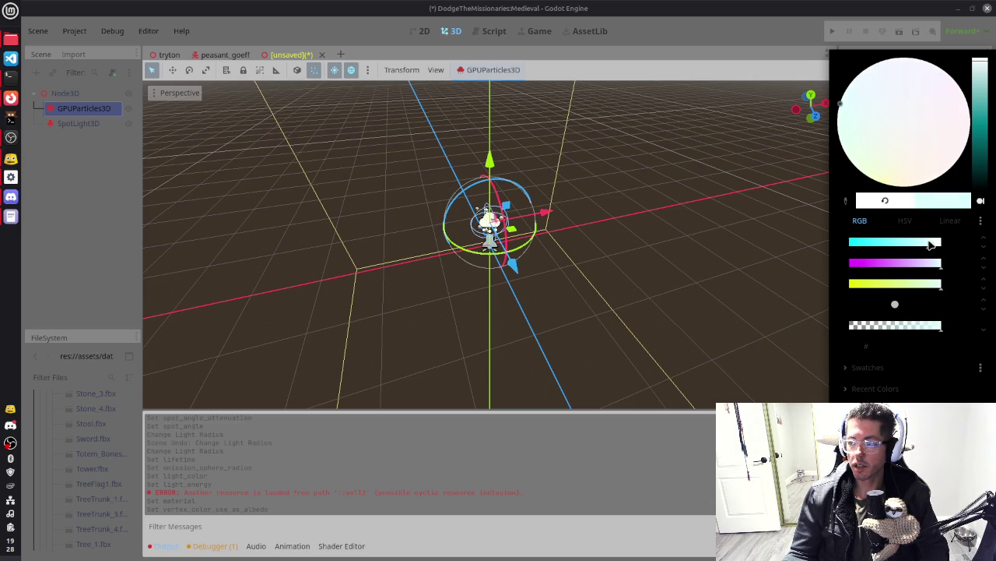
{"action": "mouse_move", "coordinate": [941, 328]}
{"action": "left_mouse_down"}
{"action": "mouse_move", "coordinate": [882, 325]}
{"action": "mouse_move", "coordinate": [896, 320]}
{"action": "left_mouse_up"}
{"action": "mouse_move", "coordinate": [662, 247]}
{"action": "left_mouse_down"}
{"action": "mouse_move", "coordinate": [514, 205]}
{"action": "mouse_move", "coordinate": [545, 191]}
{"action": "mouse_move", "coordinate": [574, 216]}
{"action": "mouse_move", "coordinate": [474, 252]}
{"action": "mouse_move", "coordinate": [431, 253]}
{"action": "mouse_move", "coordinate": [393, 236]}
{"action": "mouse_move", "coordinate": [380, 215]}
{"action": "mouse_move", "coordinate": [519, 215]}
{"action": "left_mouse_up"}
{"action": "scroll", "coordinate": [405, 223], "scroll_direction": "down", "scroll_amount": 2}
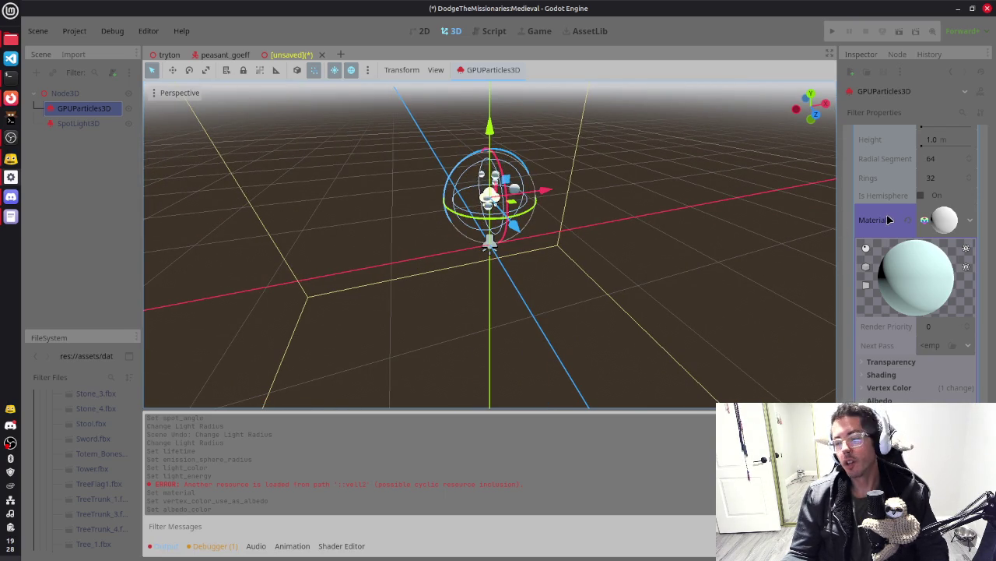
Reopen the process material's Spawn section and scroll down to the Velocity direction and spread
{"action": "scroll", "coordinate": [892, 218], "scroll_direction": "up", "scroll_amount": 5}
{"action": "scroll", "coordinate": [891, 249], "scroll_direction": "up", "scroll_amount": 5}
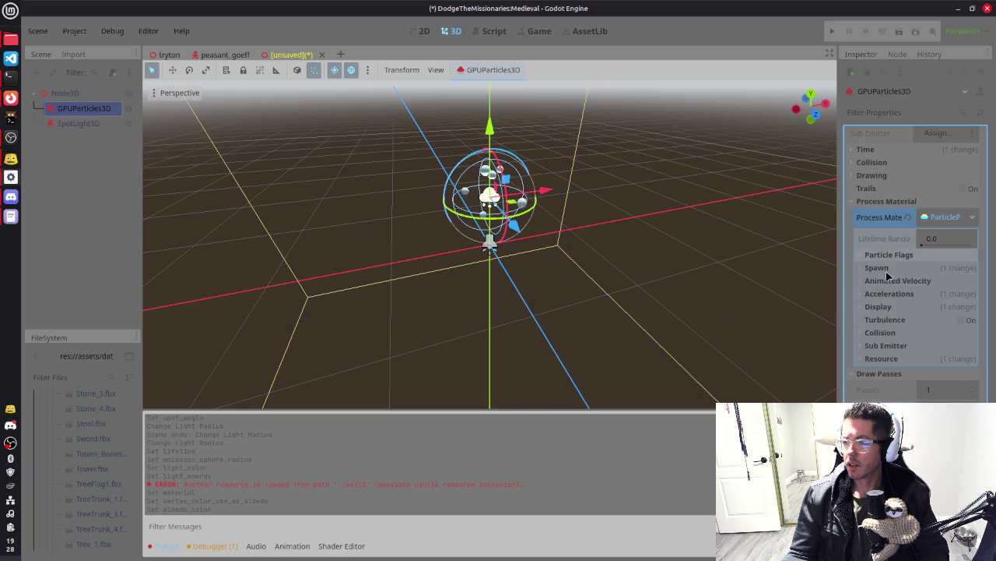
{"action": "left_click", "coordinate": [884, 267]}
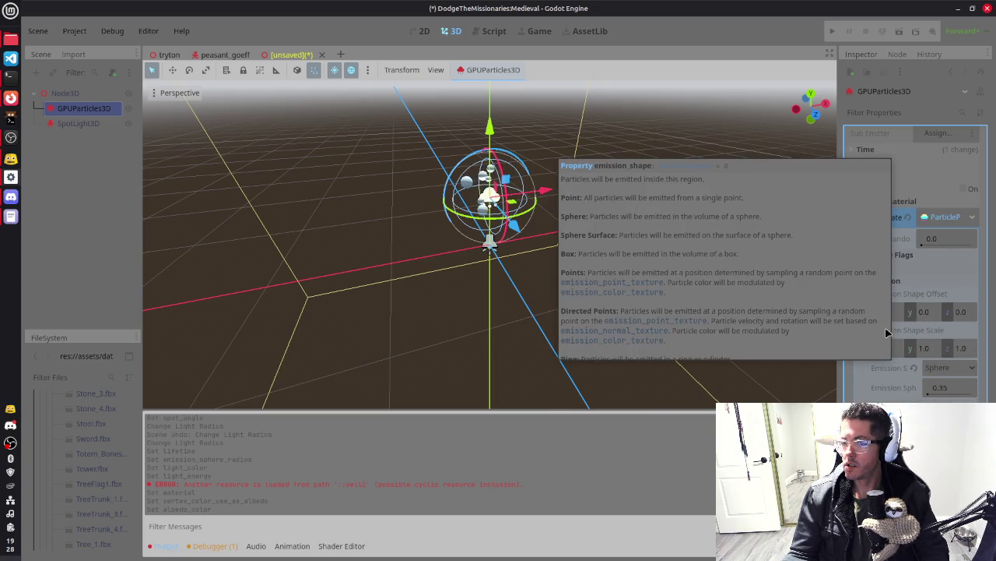
{"action": "left_click", "coordinate": [884, 268]}
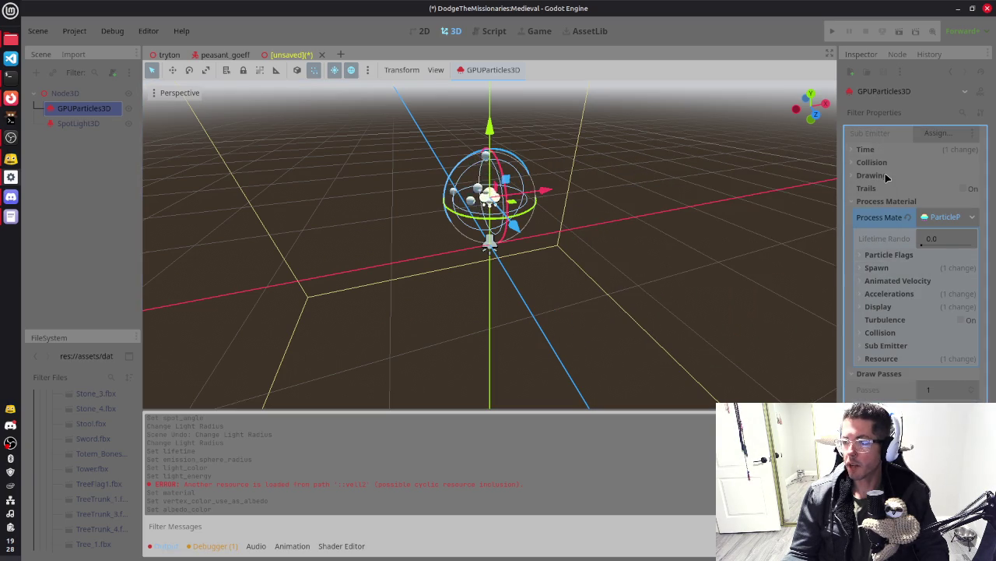
{"action": "scroll", "coordinate": [886, 177], "scroll_direction": "up", "scroll_amount": 2}
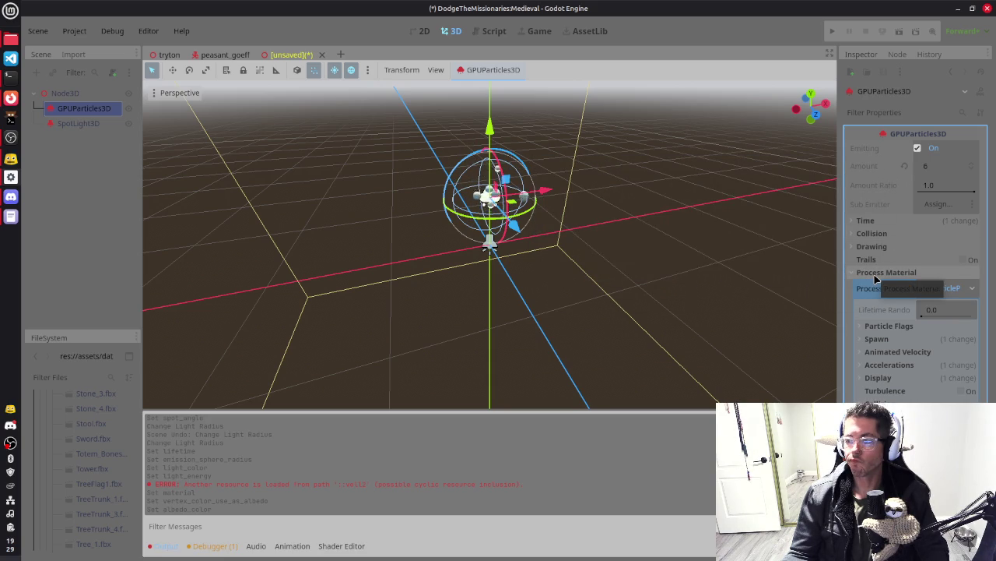
{"action": "left_click", "coordinate": [879, 339]}
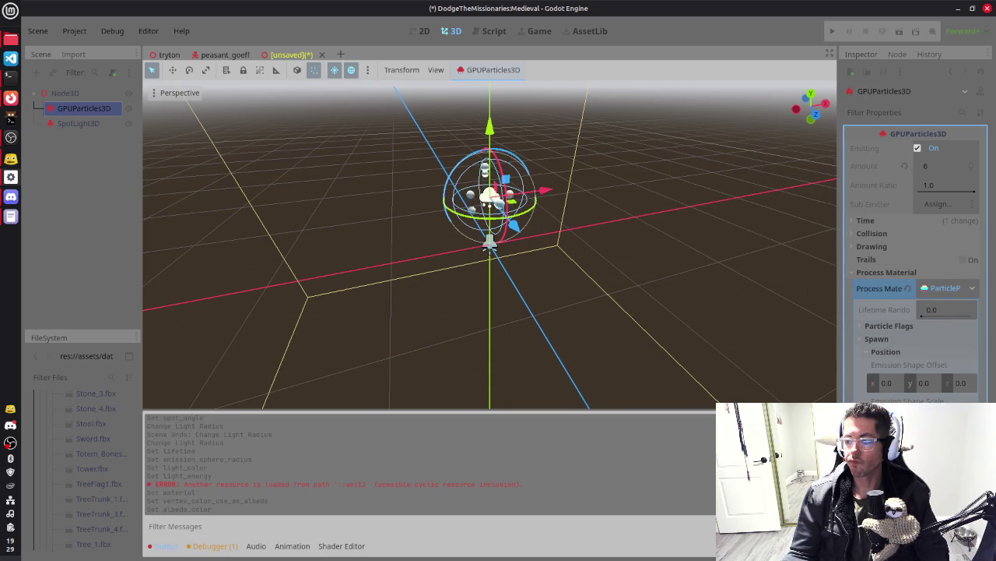
{"action": "scroll", "coordinate": [915, 265], "scroll_direction": "down", "scroll_amount": 3}
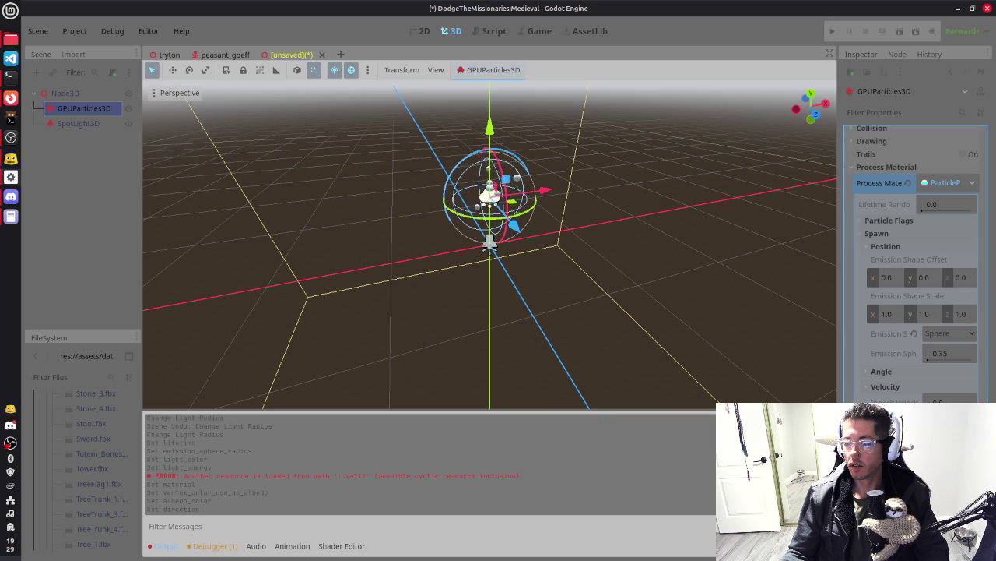
{"action": "scroll", "coordinate": [918, 264], "scroll_direction": "down", "scroll_amount": 2}
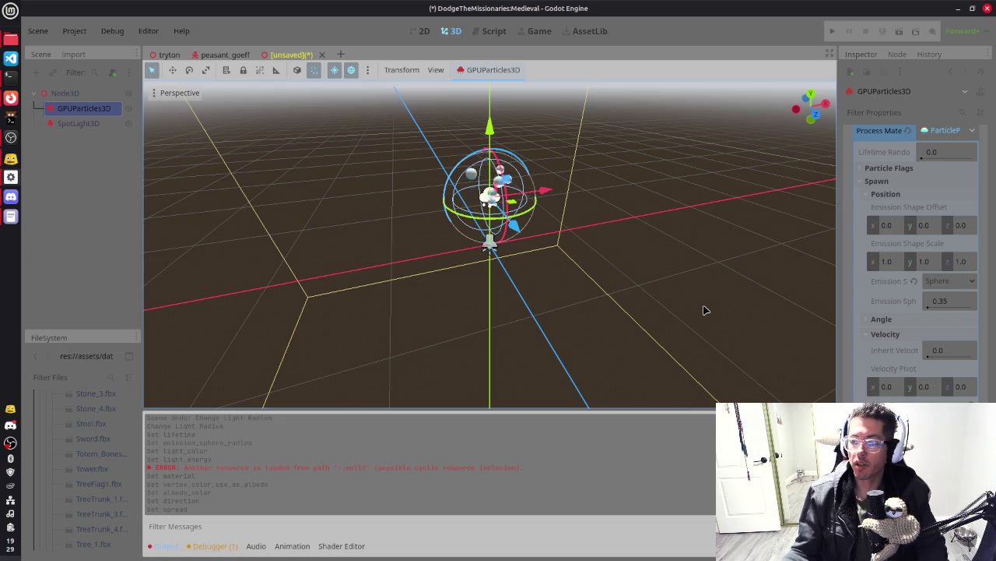
{"action": "scroll", "coordinate": [916, 264], "scroll_direction": "down", "scroll_amount": 2}
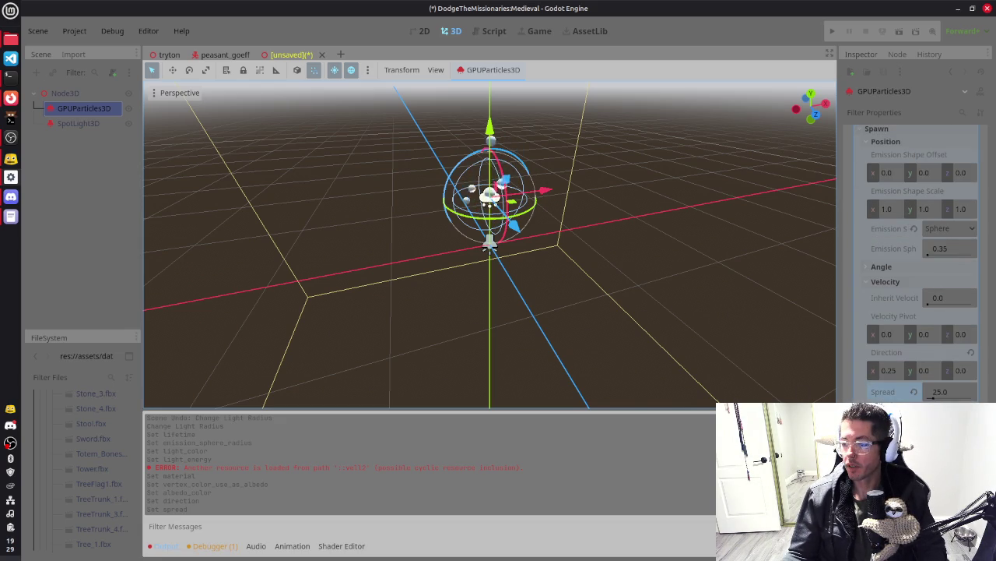
{"action": "scroll", "coordinate": [916, 265], "scroll_direction": "down", "scroll_amount": 4}
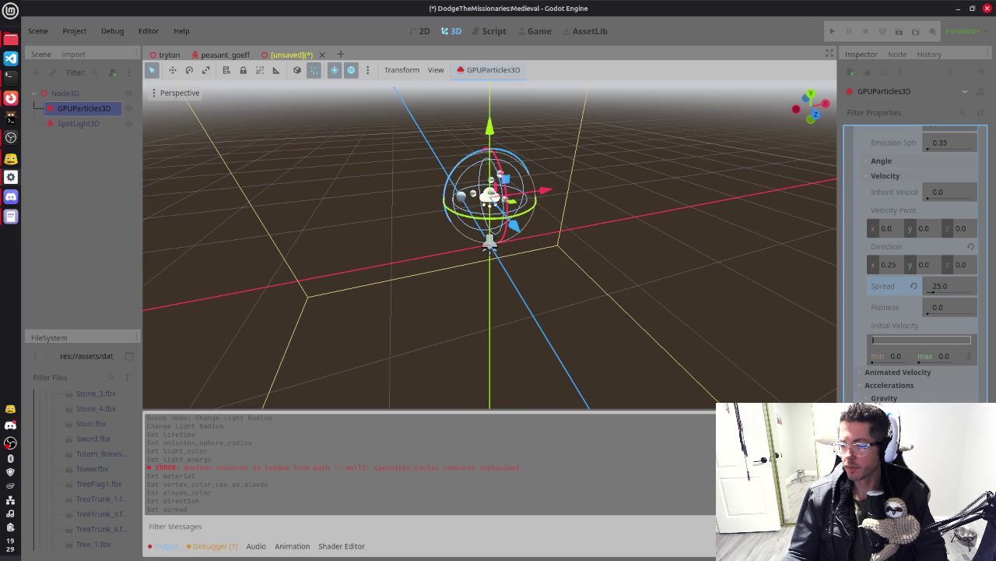
Scroll down to Accelerations > Damping in the process material, then back to the top
{"action": "scroll", "coordinate": [918, 264], "scroll_direction": "down", "scroll_amount": 3}
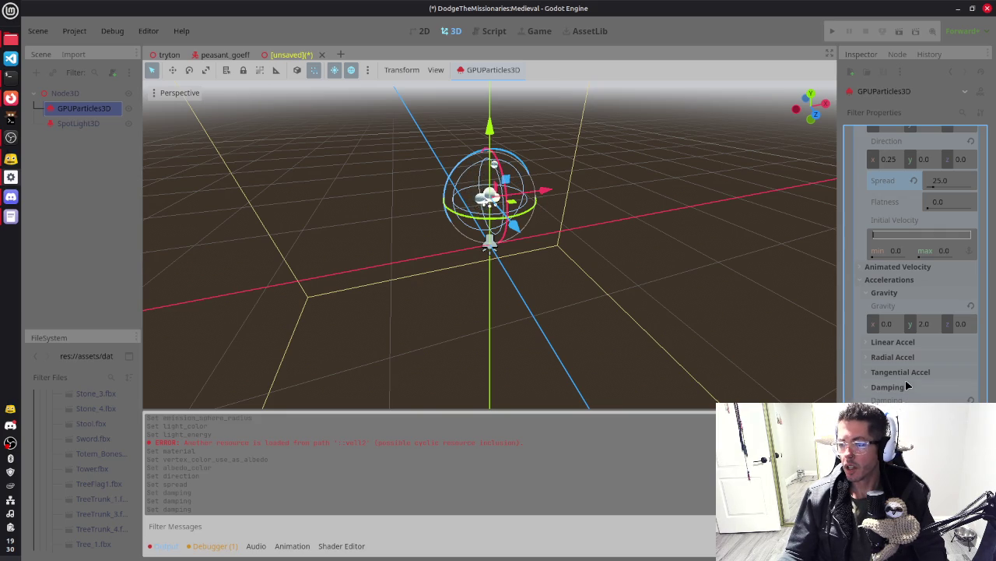
{"action": "scroll", "coordinate": [921, 385], "scroll_direction": "up", "scroll_amount": 6}
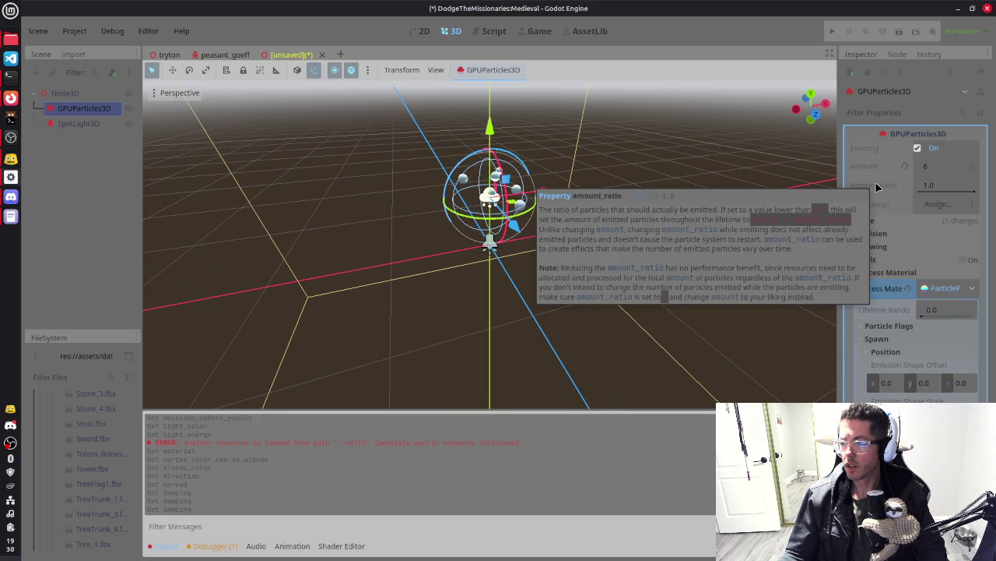
Expand the Time section and set Speed Scale to 0.5
{"action": "left_click", "coordinate": [883, 222]}
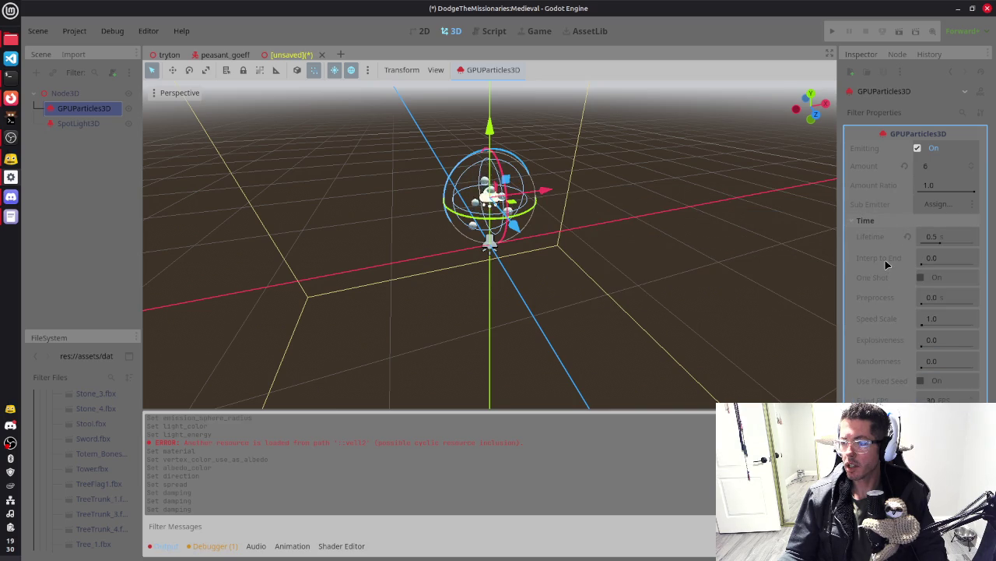
{"action": "left_click", "coordinate": [951, 321]}
{"action": "type", "text": "0.5"}
{"action": "key", "text": "Return"}
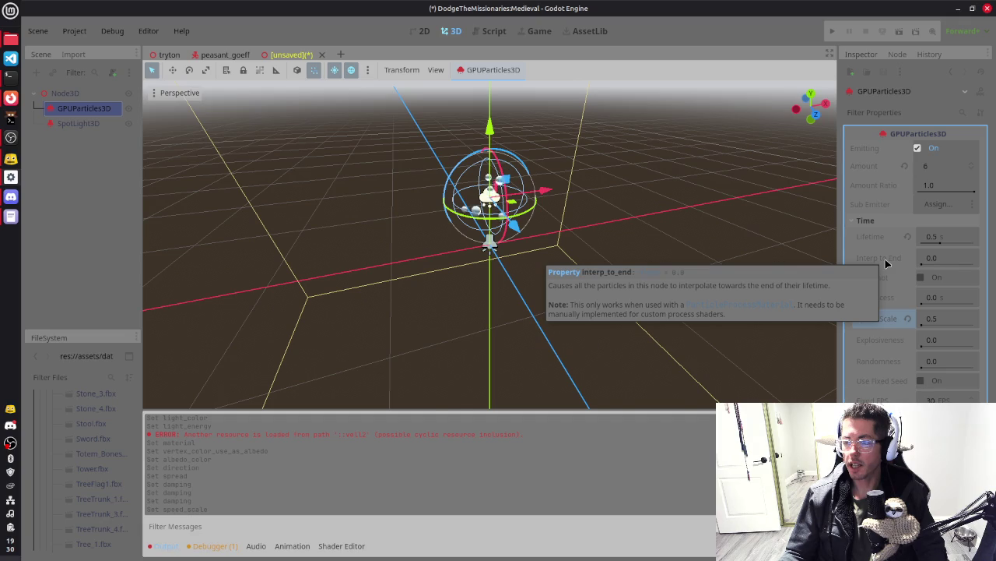
Set Interp to End to 0.2, then raise it to 1.0
{"action": "left_click", "coordinate": [948, 264]}
{"action": "type", "text": "0.2"}
{"action": "key", "text": "Return"}
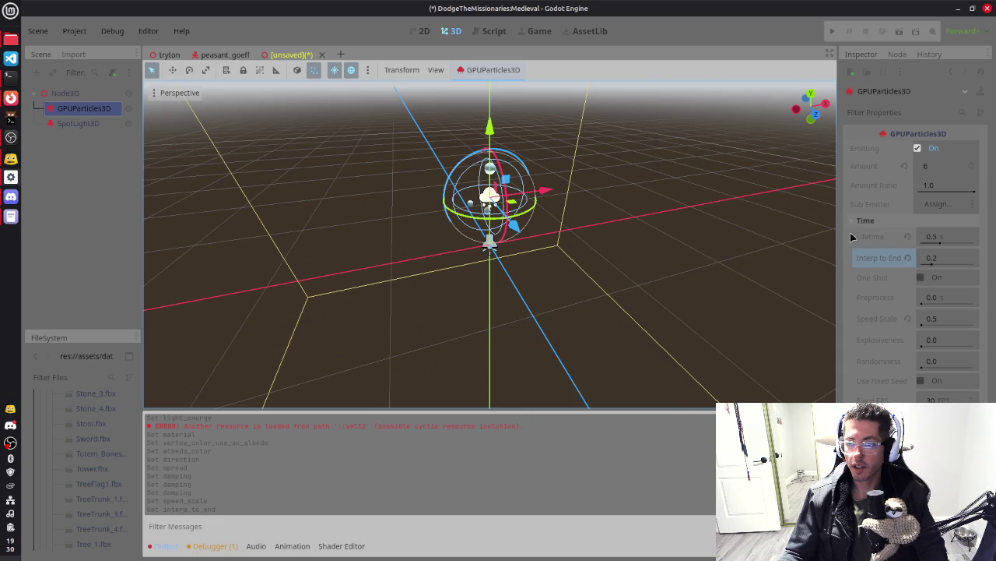
{"action": "left_click", "coordinate": [948, 257]}
{"action": "type", "text": "1"}
{"action": "key", "text": "Return"}
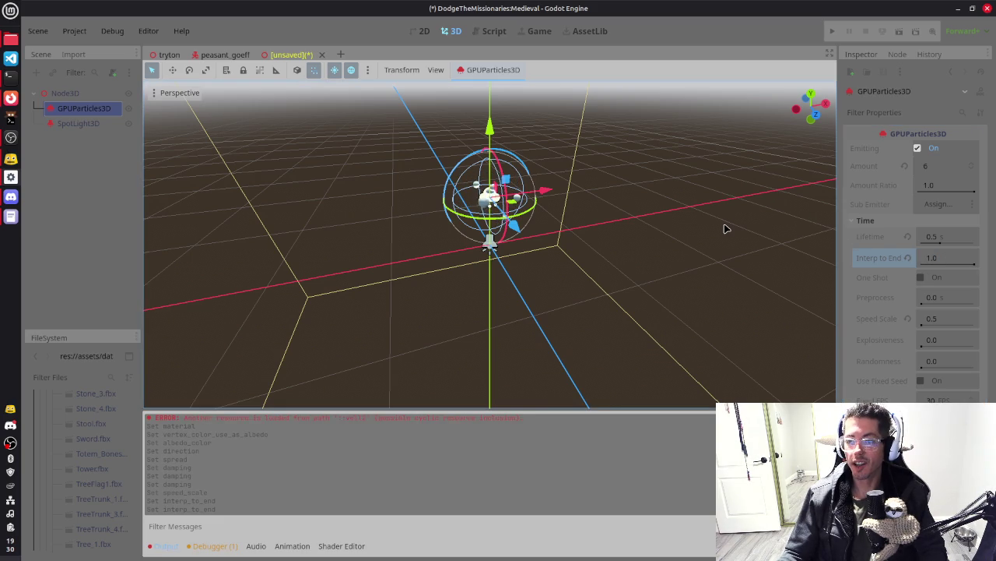
{"action": "left_click_drag", "start_coordinate": [637, 225], "coordinate": [428, 251]}
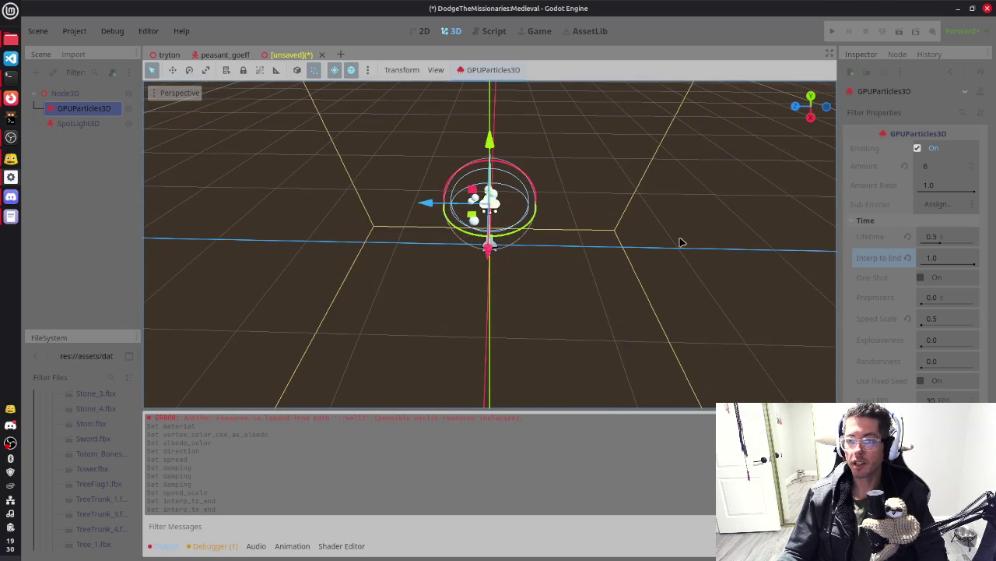
{"action": "left_click", "coordinate": [883, 223]}
Scroll down the Inspector and collapse the Velocity section
{"action": "scroll", "coordinate": [895, 254], "scroll_direction": "down", "scroll_amount": 2}
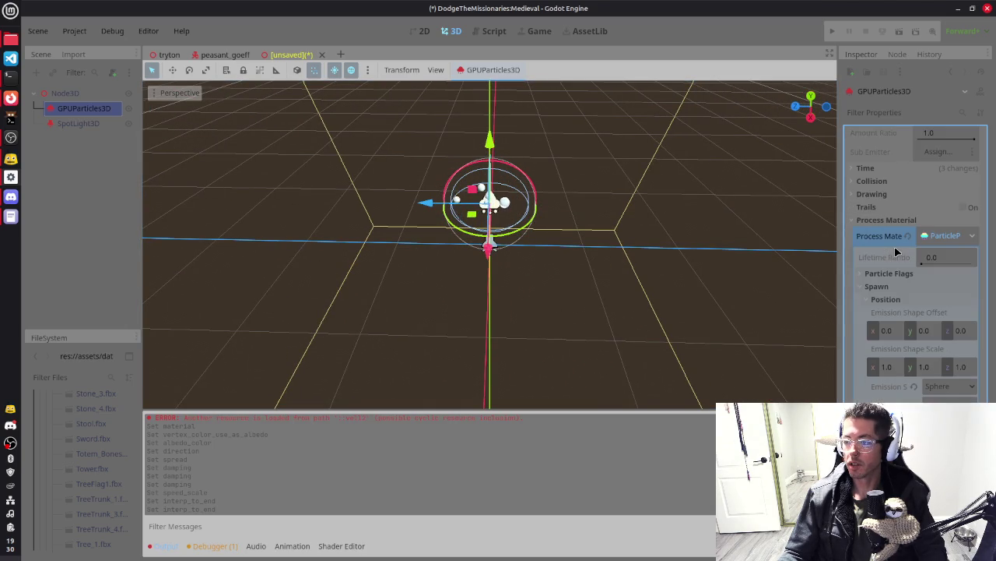
{"action": "scroll", "coordinate": [895, 305], "scroll_direction": "down", "scroll_amount": 3}
{"action": "scroll", "coordinate": [897, 303], "scroll_direction": "down", "scroll_amount": 3}
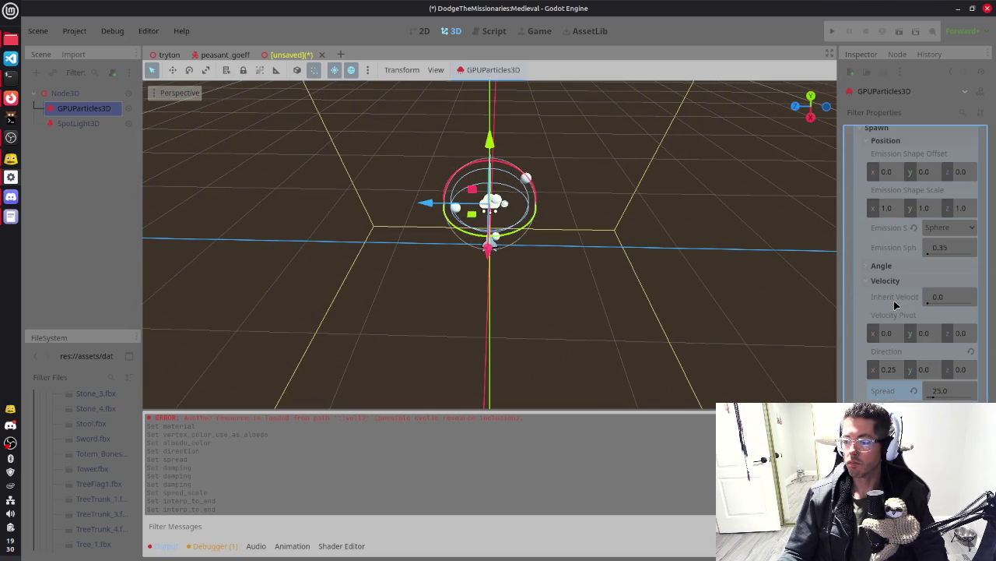
{"action": "left_click", "coordinate": [888, 281]}
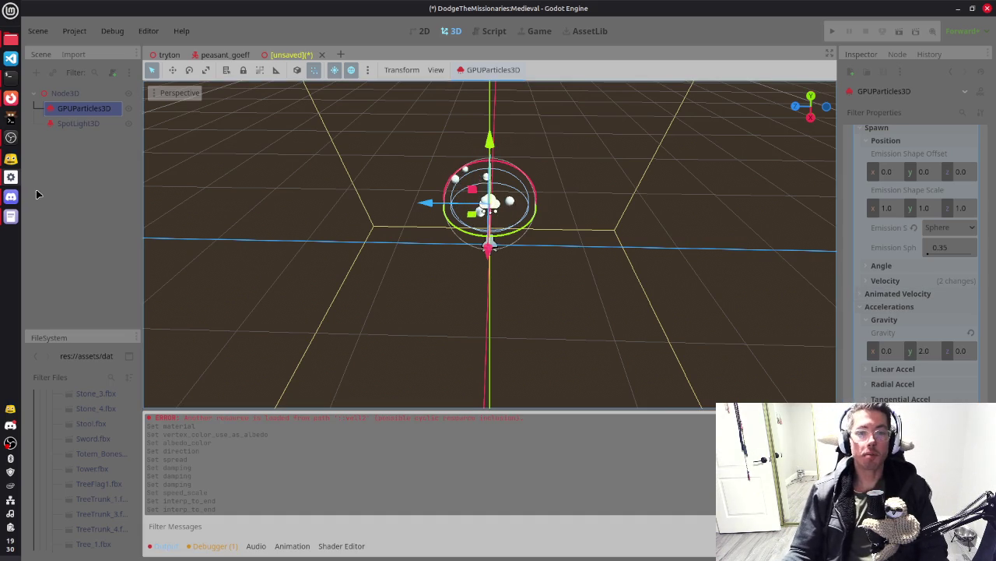
Switch to Discord and open the ship-mess-hall channel
{"action": "mouse_move", "coordinate": [11, 196]}
{"action": "left_click", "coordinate": [78, 226]}
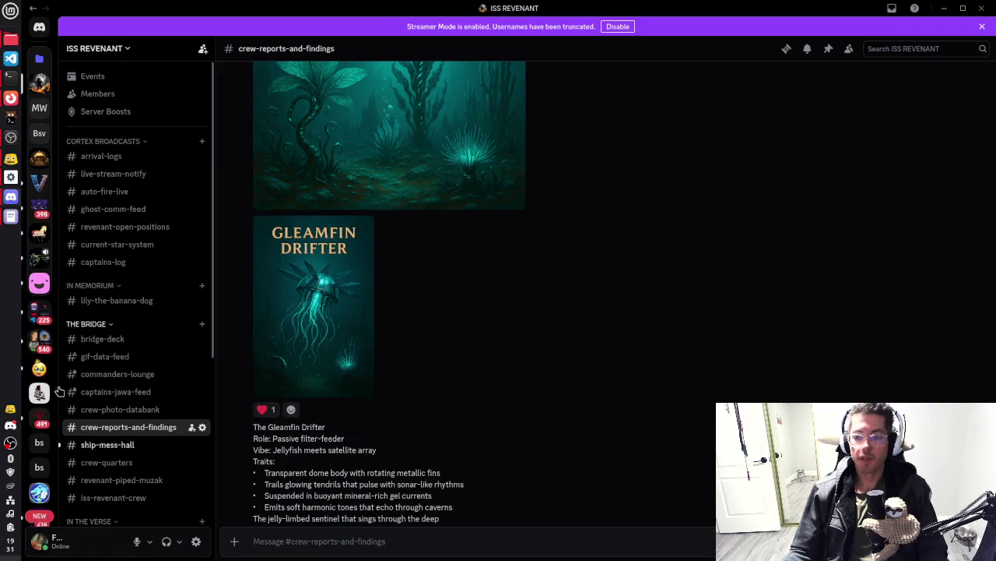
{"action": "left_click", "coordinate": [98, 444]}
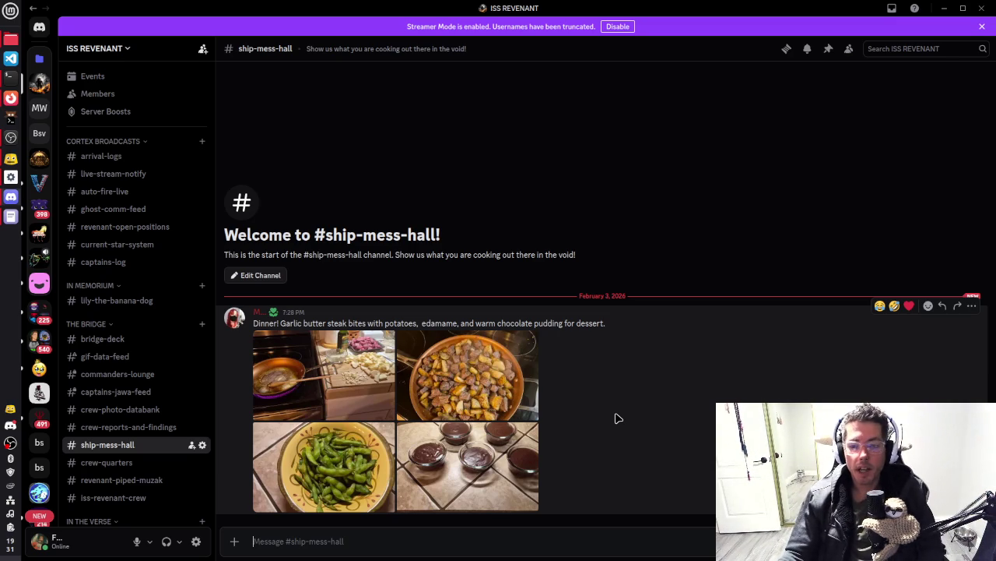
Page through the dinner photos in the viewer, close it, and heart the post
{"action": "left_click", "coordinate": [309, 374]}
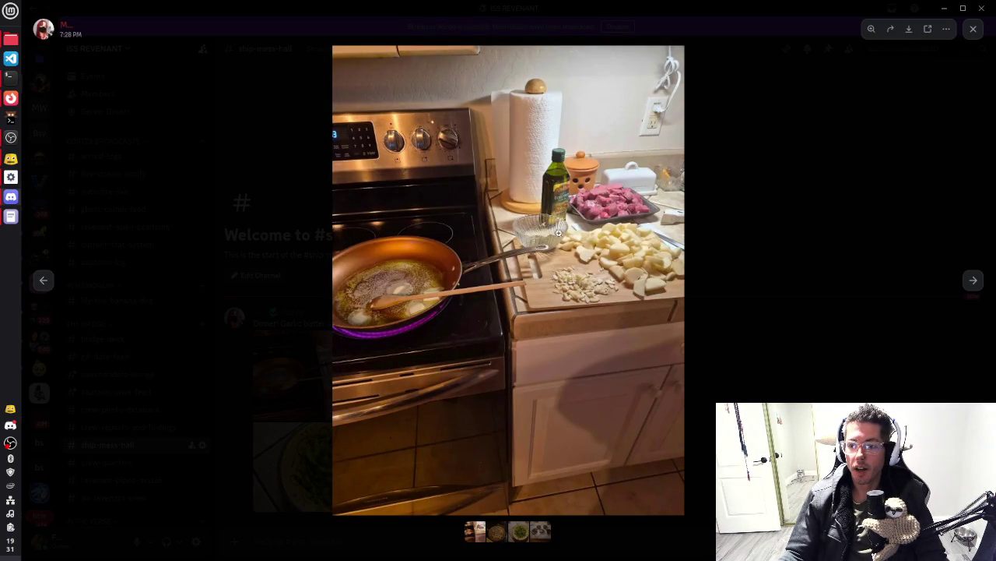
{"action": "left_click", "coordinate": [970, 287]}
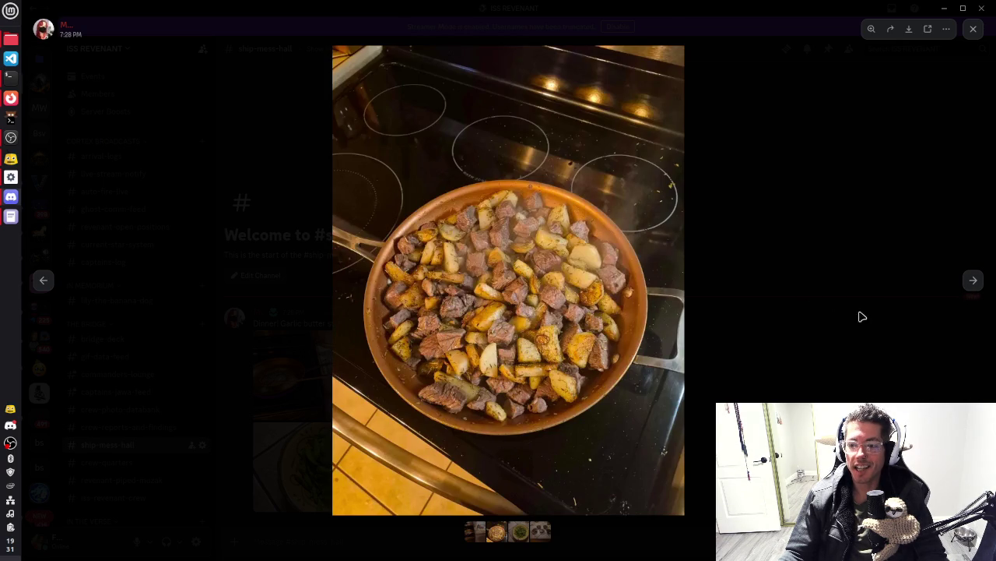
{"action": "left_click", "coordinate": [973, 280]}
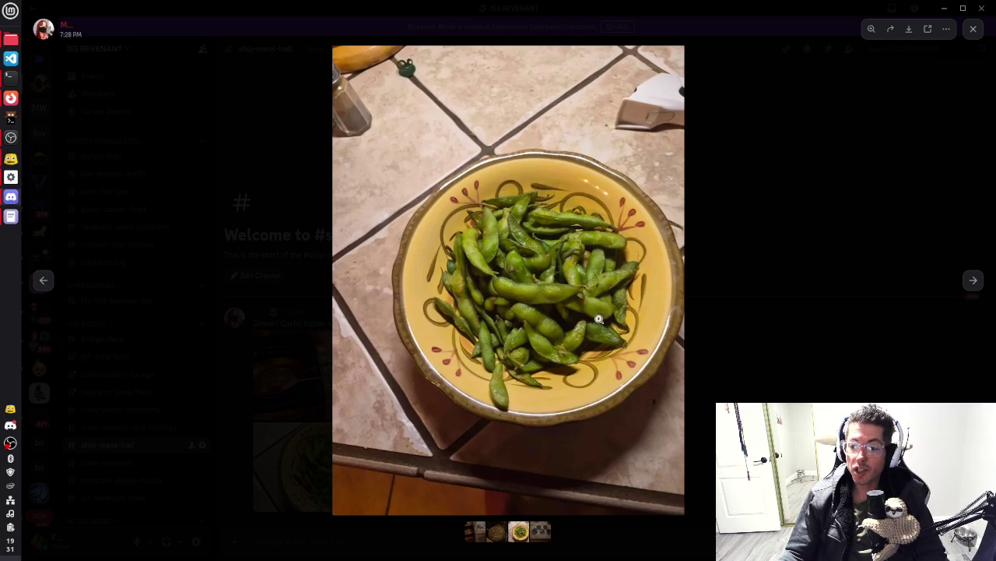
{"action": "left_click", "coordinate": [972, 281]}
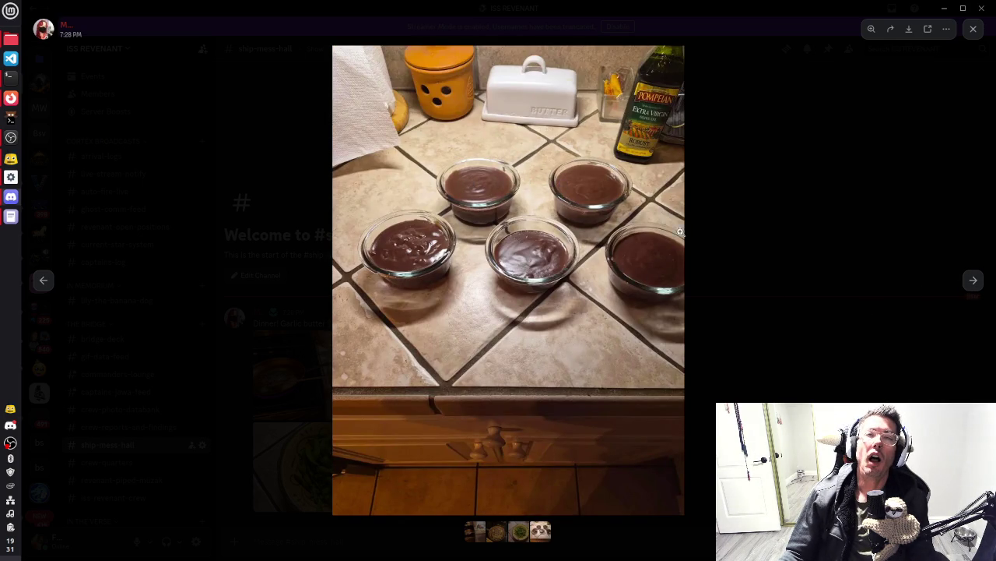
{"action": "left_click", "coordinate": [974, 284]}
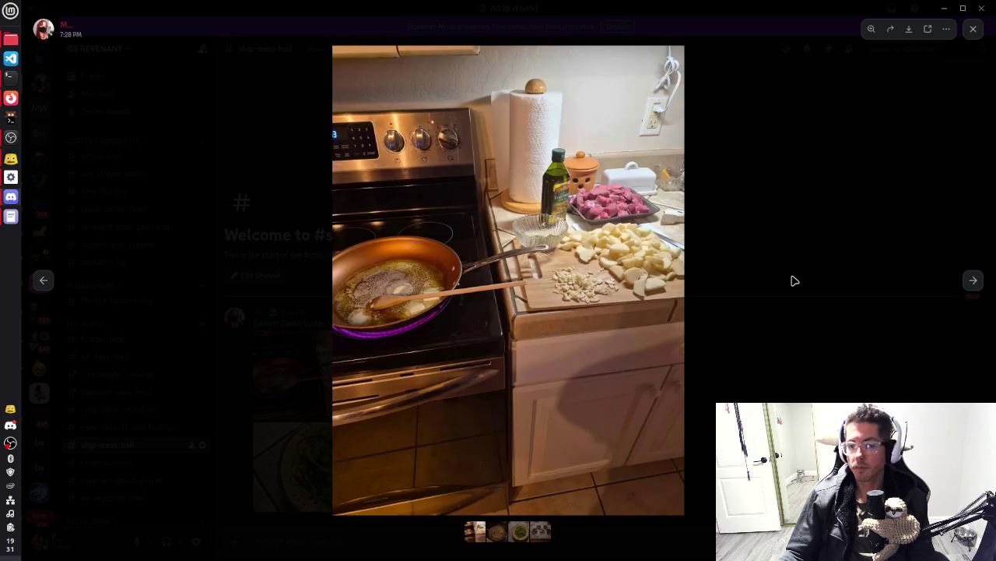
{"action": "left_click", "coordinate": [778, 209]}
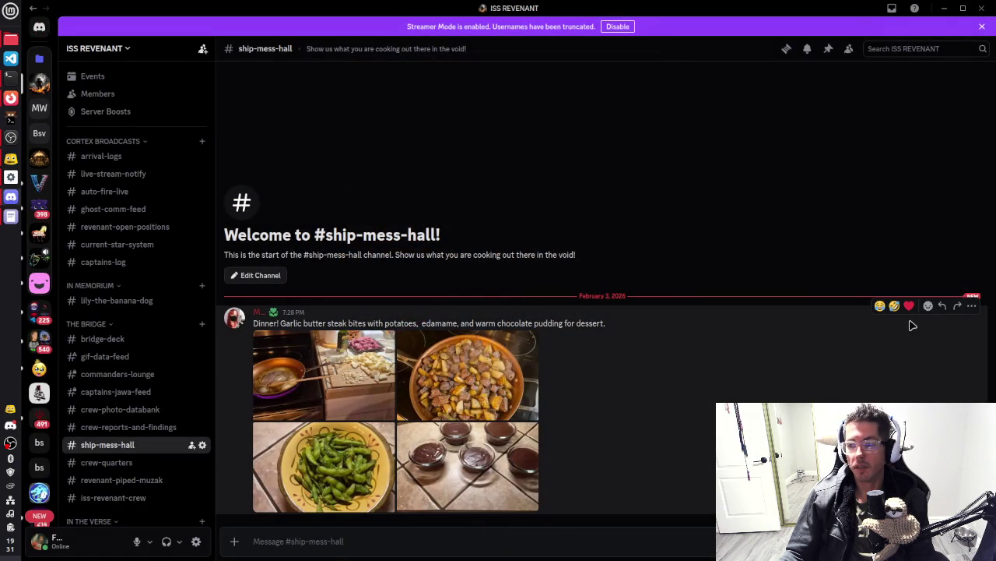
{"action": "left_click", "coordinate": [909, 307]}
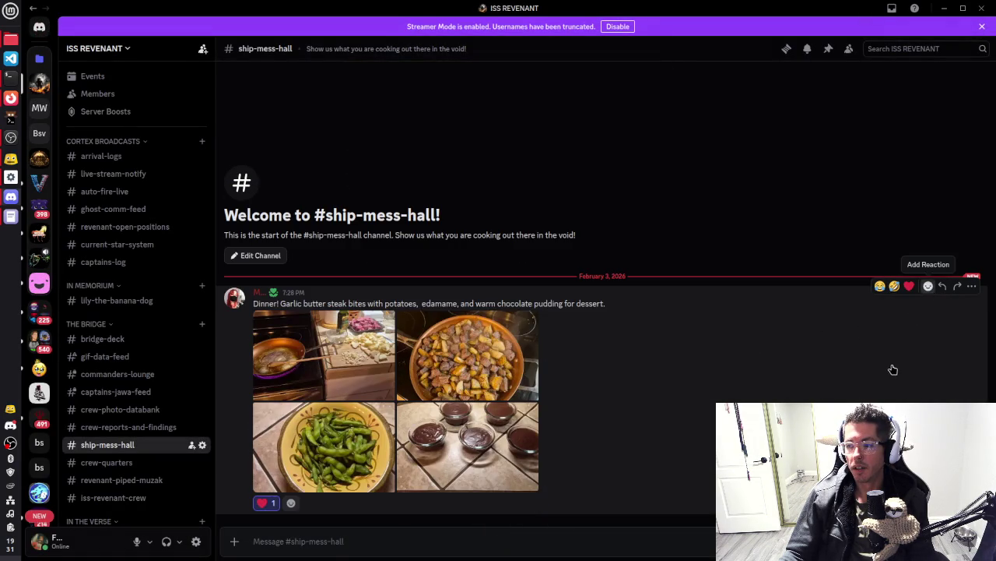
Add a 🤯 reaction to the dinner post and view the edamame photo enlarged
{"action": "left_click", "coordinate": [928, 286]}
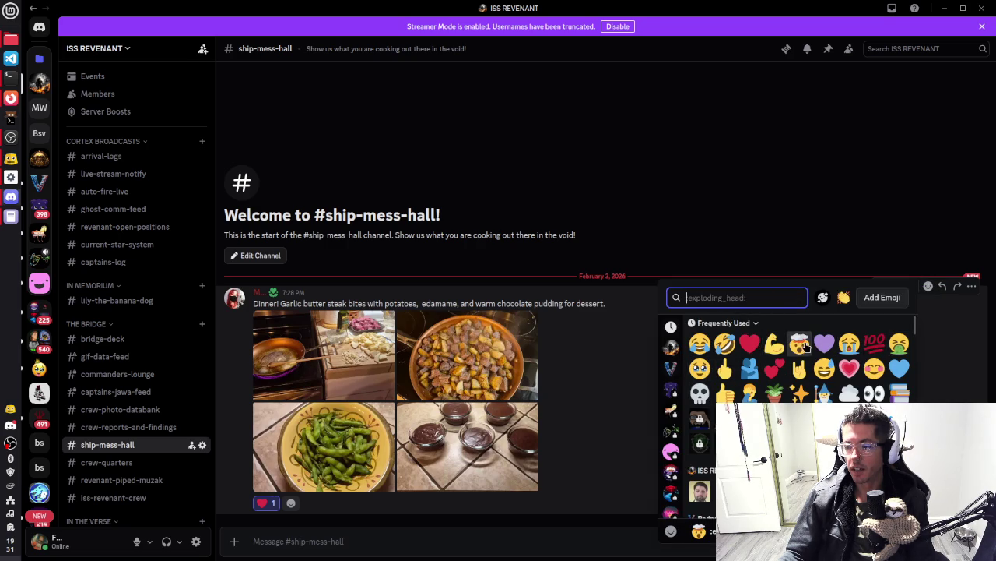
{"action": "left_click", "coordinate": [799, 343]}
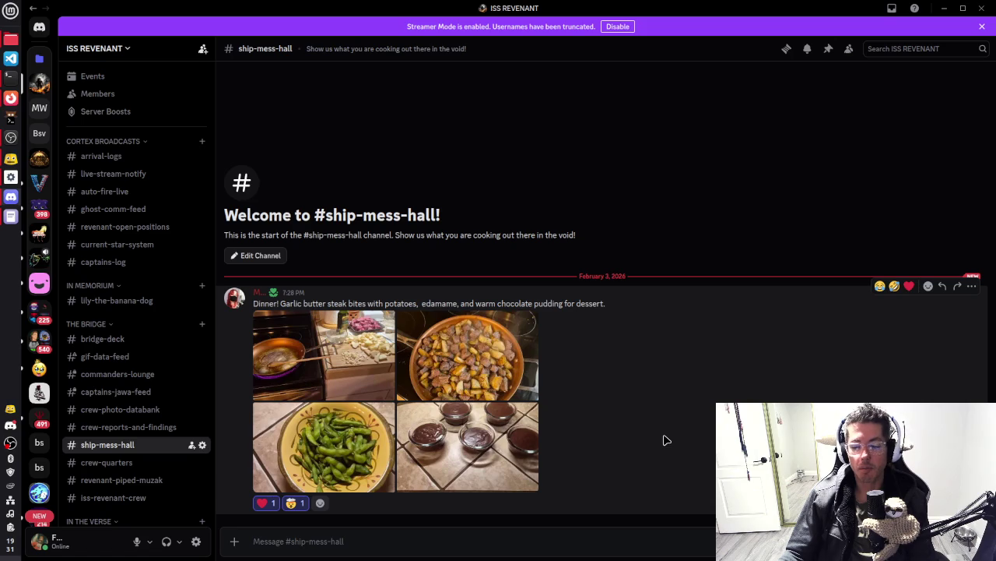
{"action": "left_click", "coordinate": [355, 442]}
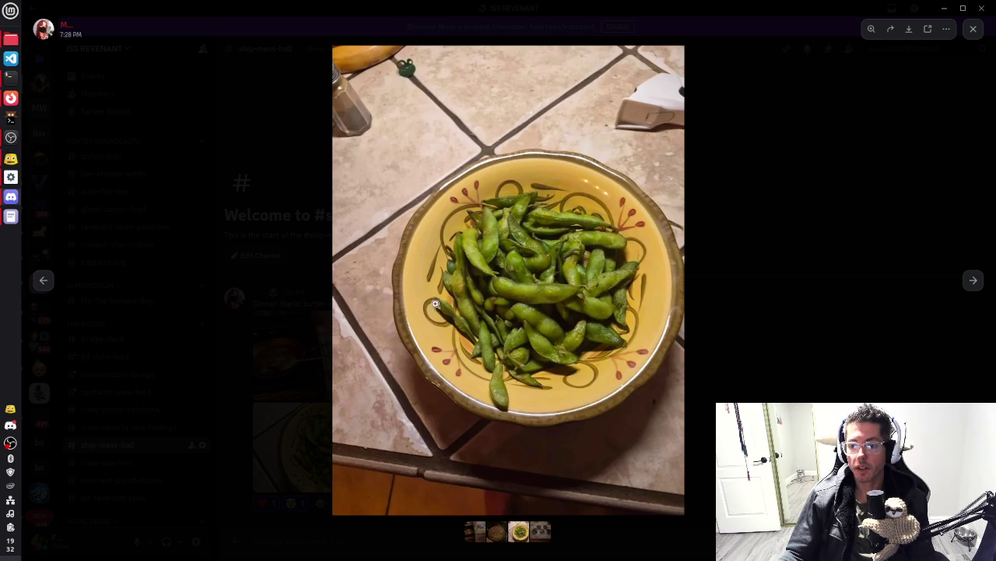
{"action": "left_click", "coordinate": [829, 309]}
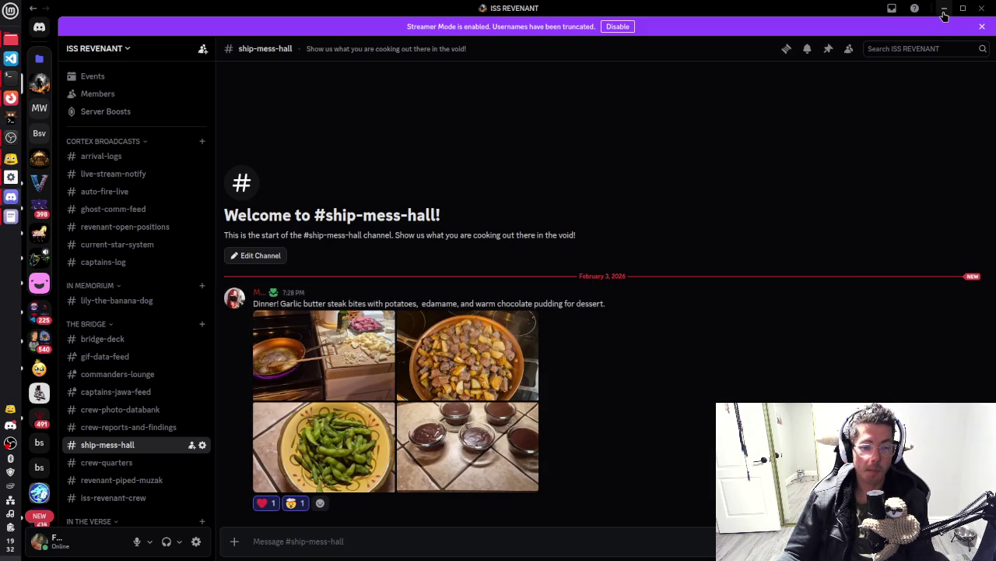
View the pudding photo enlarged, then minimize Discord to return to Godot
{"action": "left_click", "coordinate": [534, 434]}
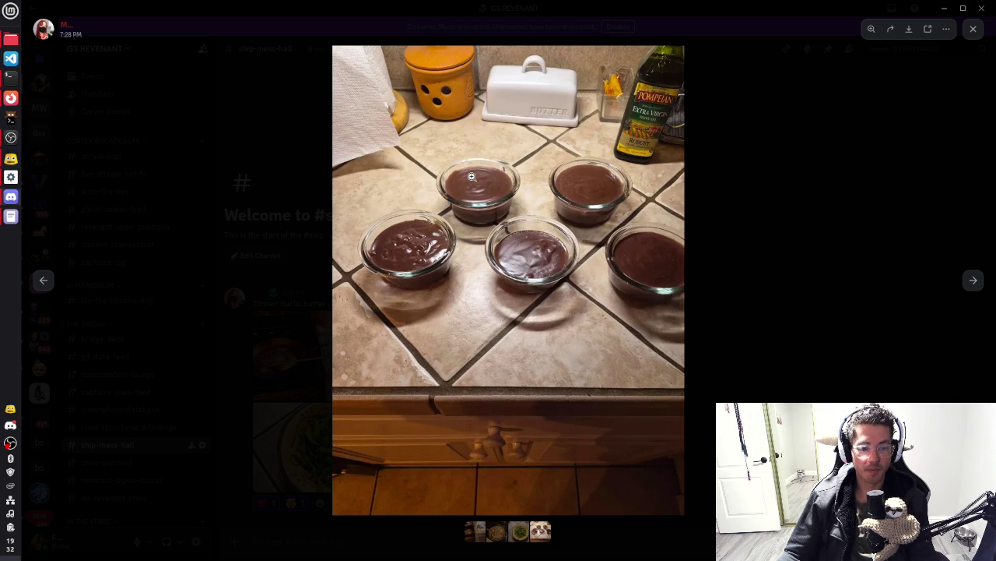
{"action": "left_click", "coordinate": [749, 208]}
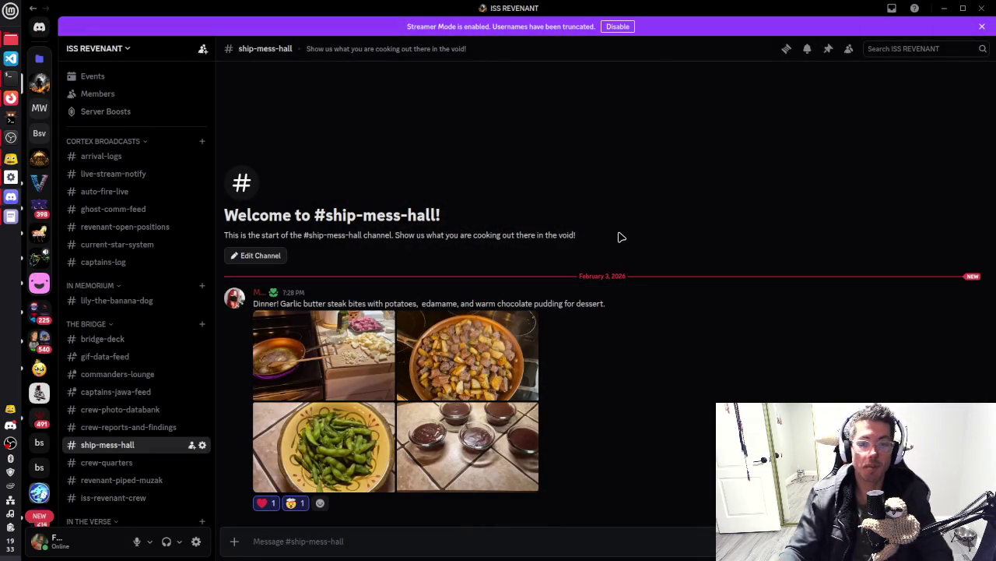
{"action": "left_click", "coordinate": [946, 16]}
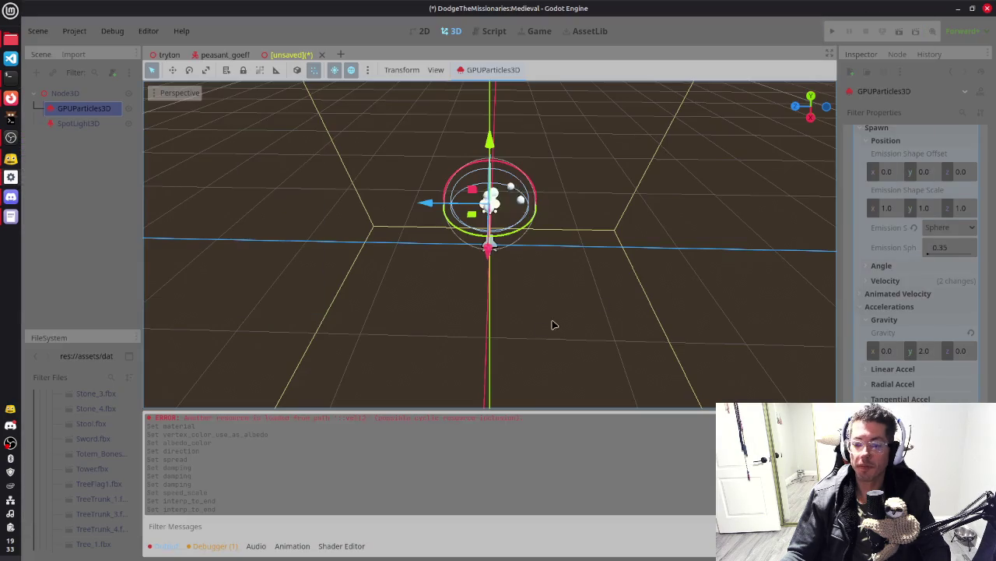
Rename the root Node3D to 'ExitPoint' and start saving the scene with Ctrl+S
{"action": "mouse_move", "coordinate": [600, 304]}
{"action": "left_mouse_down"}
{"action": "mouse_move", "coordinate": [583, 231]}
{"action": "mouse_move", "coordinate": [534, 170]}
{"action": "mouse_move", "coordinate": [539, 141]}
{"action": "mouse_move", "coordinate": [666, 133]}
{"action": "mouse_move", "coordinate": [742, 169]}
{"action": "mouse_move", "coordinate": [763, 242]}
{"action": "mouse_move", "coordinate": [659, 324]}
{"action": "mouse_move", "coordinate": [579, 253]}
{"action": "mouse_move", "coordinate": [583, 244]}
{"action": "left_mouse_up"}
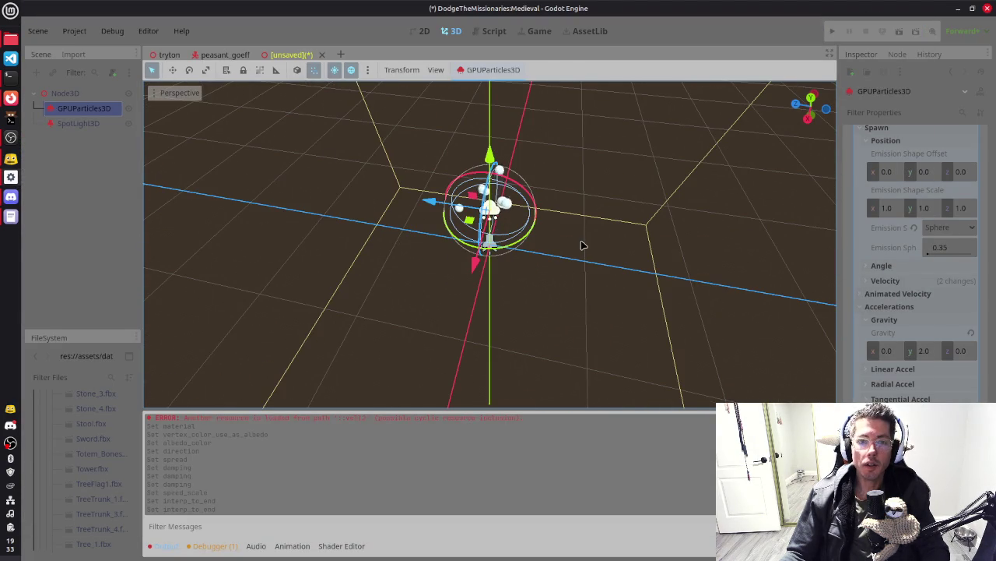
{"action": "left_click", "coordinate": [105, 94]}
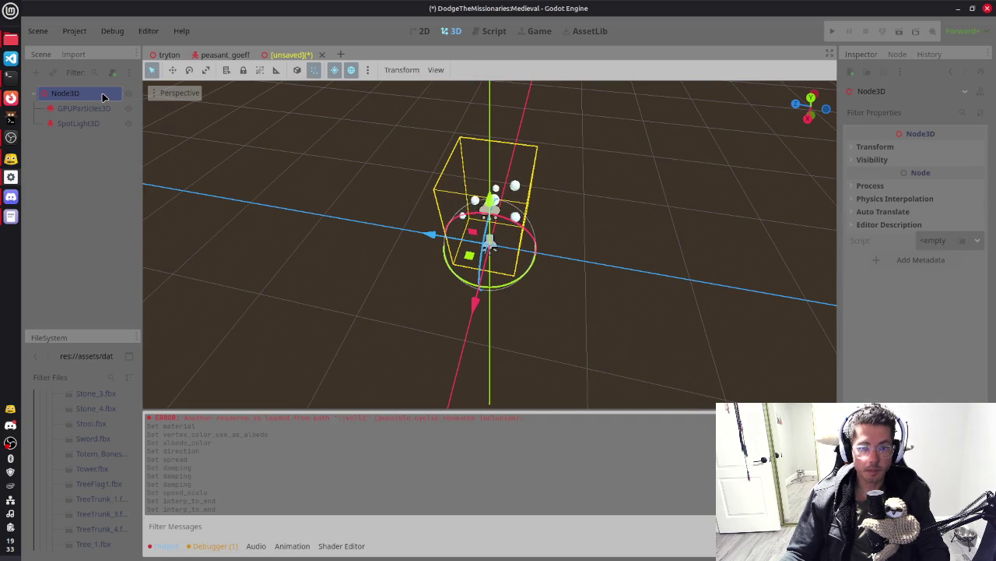
{"action": "double_click", "coordinate": [65, 93]}
{"action": "type", "text": "ExitPoint"}
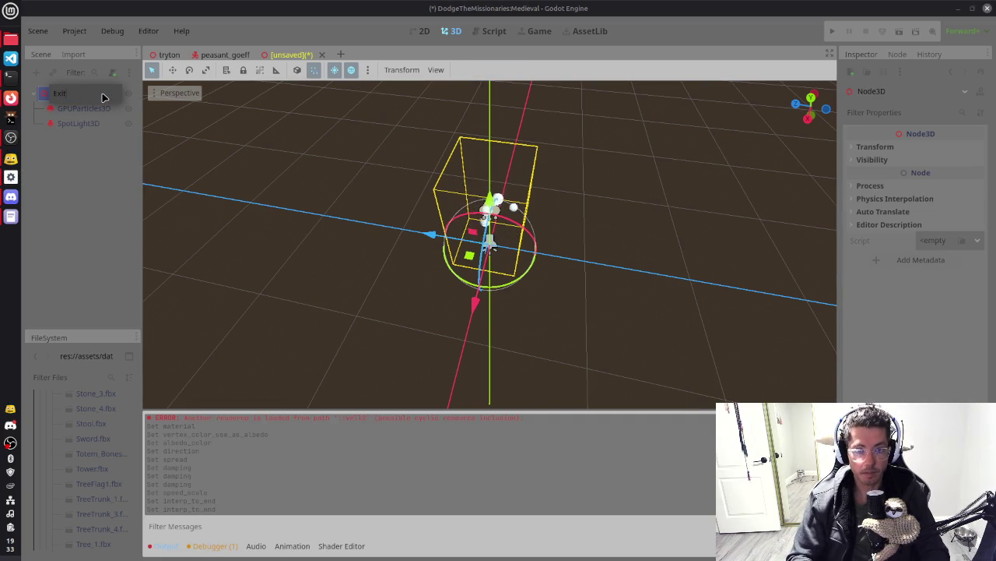
{"action": "key", "text": "Return"}
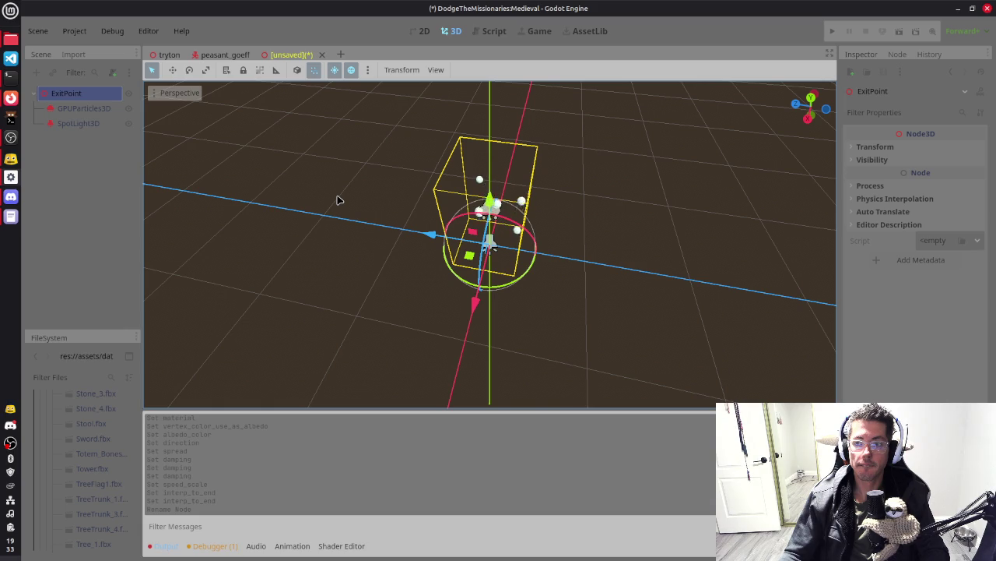
{"action": "key", "text": "ctrl+s"}
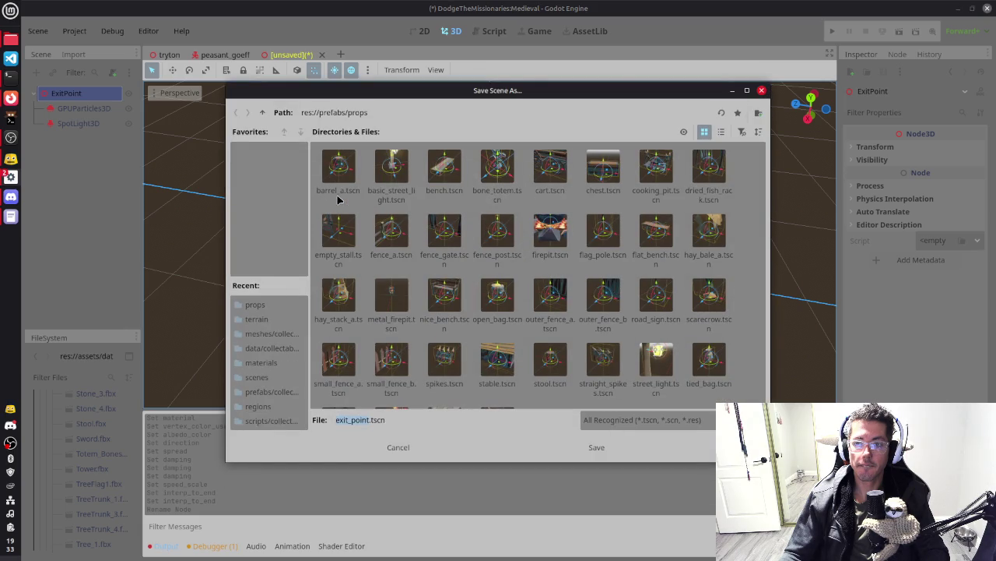
Save the scene as exit_point.tscn in res://prefabs/collectables, then search node types for 'area'
{"action": "left_click", "coordinate": [262, 112]}
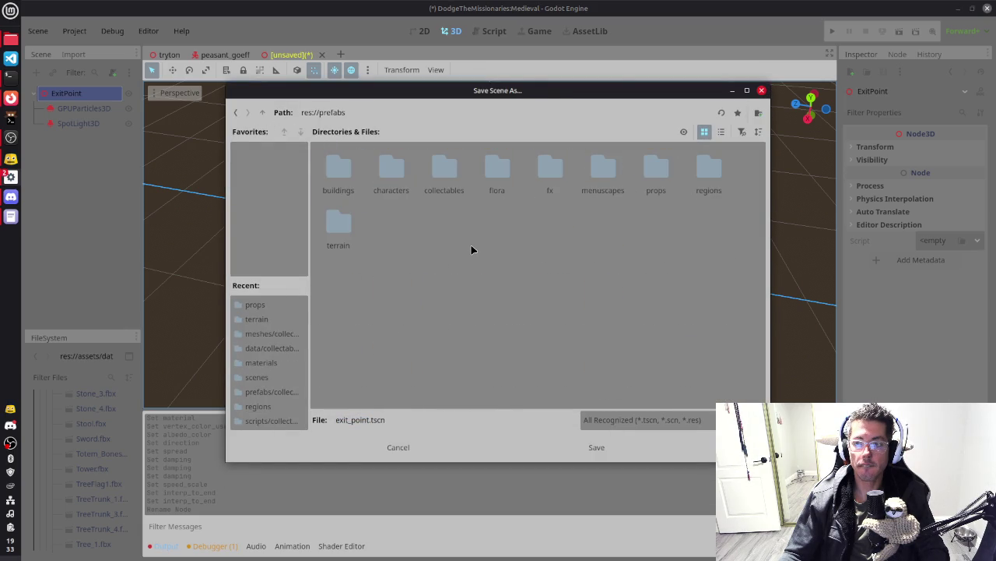
{"action": "double_click", "coordinate": [445, 167]}
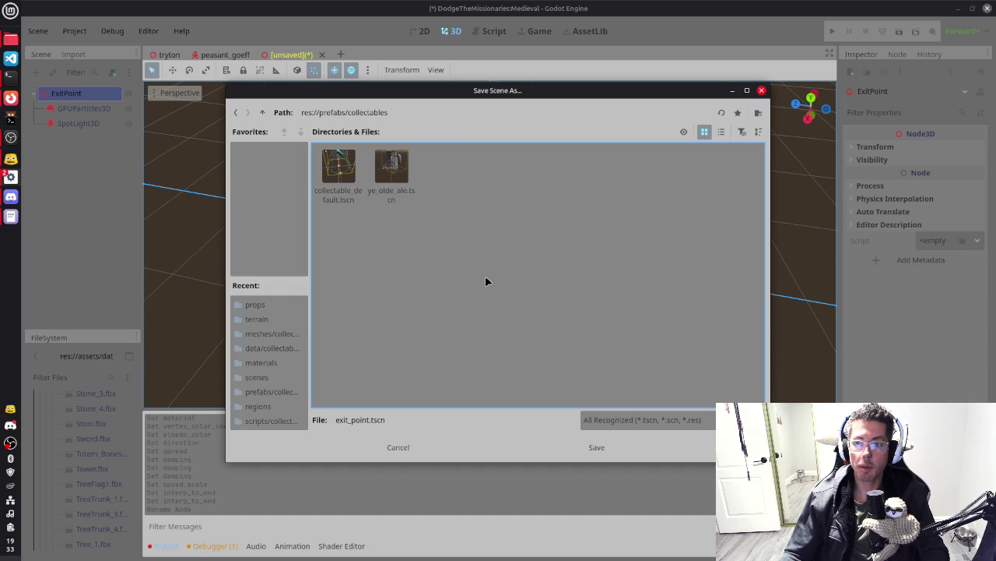
{"action": "left_click", "coordinate": [594, 447]}
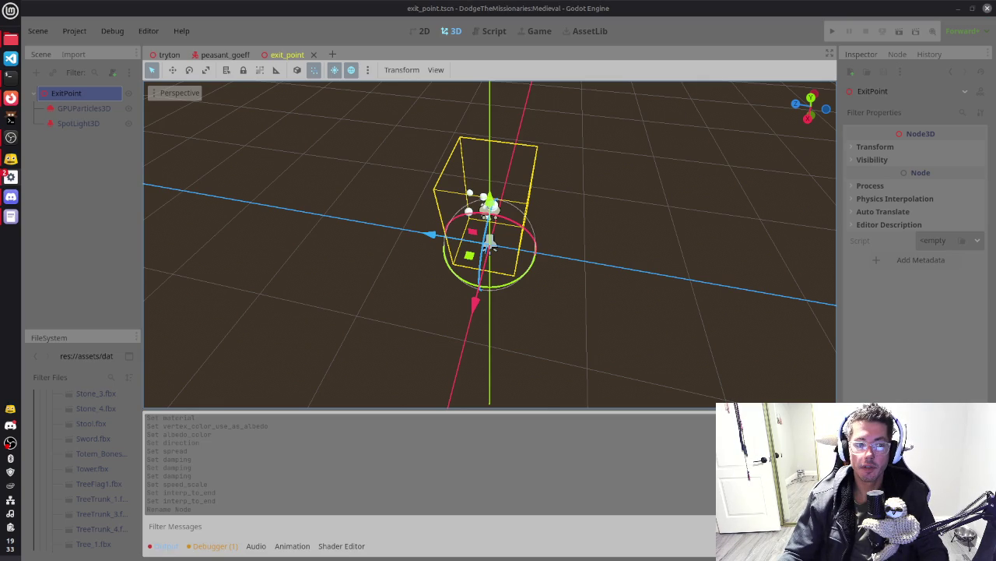
{"action": "key", "text": "ctrl+a"}
{"action": "type", "text": "area"}
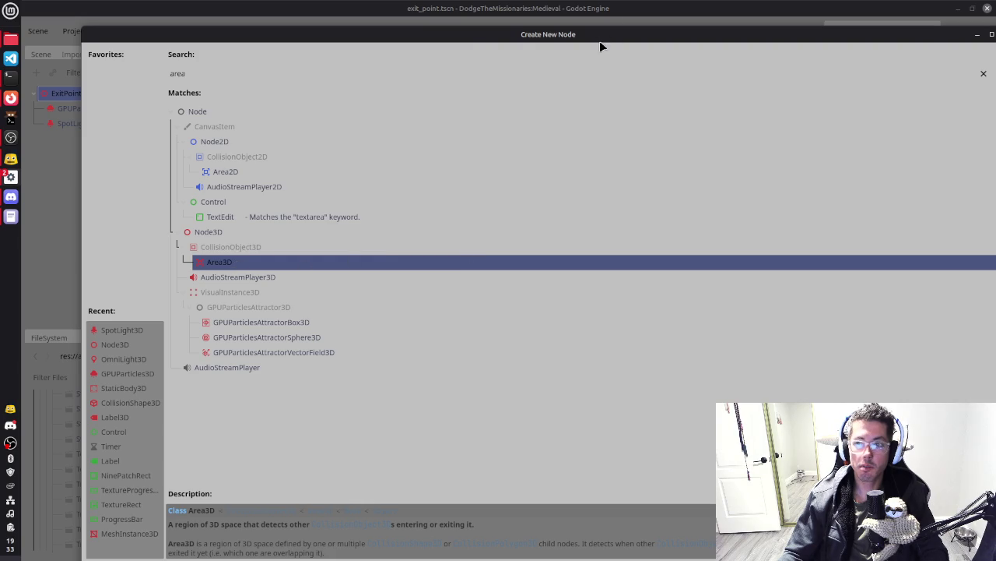
Move and close the Create New Node dialog repeatedly without adding Area3D, then switch to the terminal
{"action": "left_click_drag", "start_coordinate": [600, 42], "coordinate": [447, 50]}
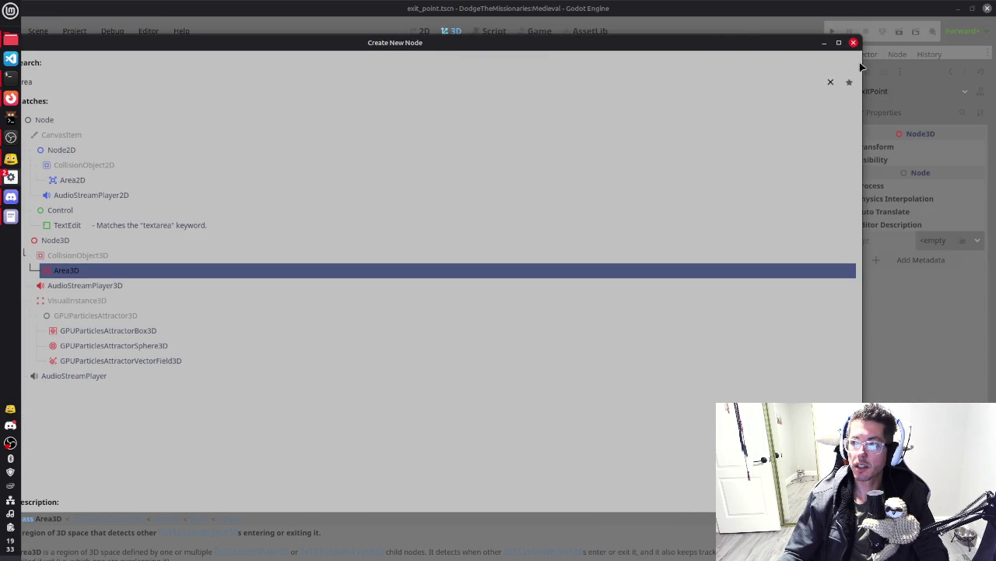
{"action": "key", "text": "Escape"}
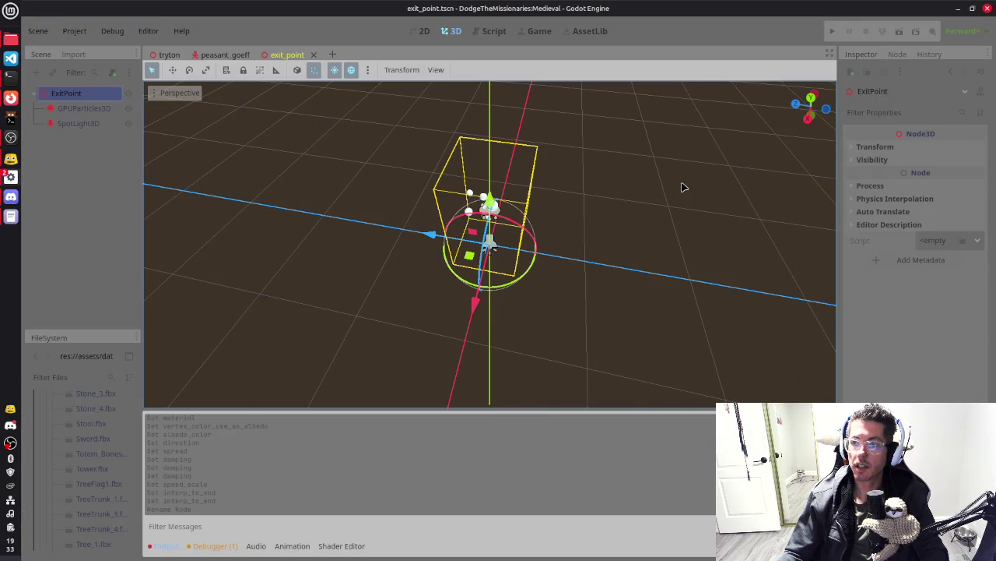
{"action": "key", "text": "ctrl+a"}
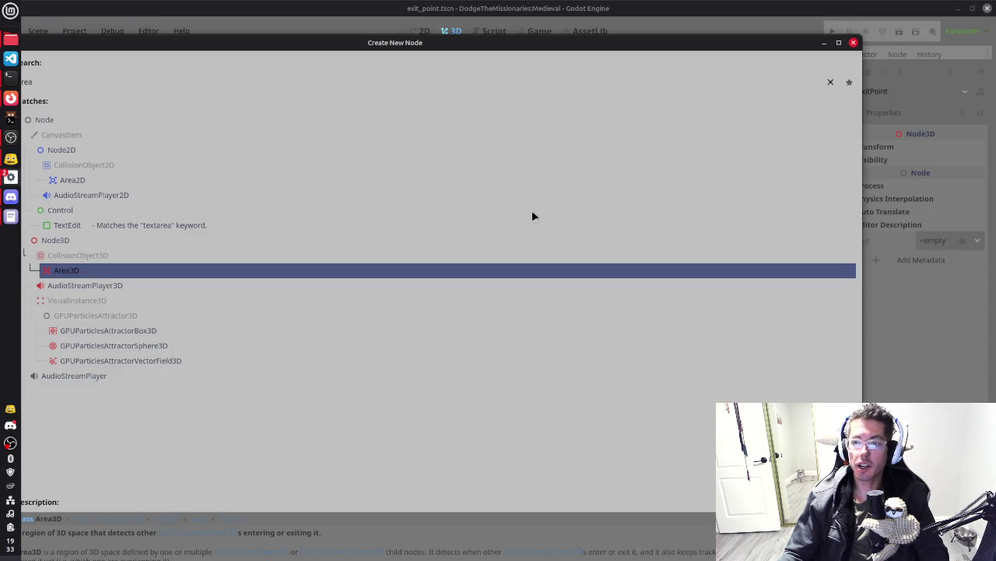
{"action": "left_click", "coordinate": [854, 42]}
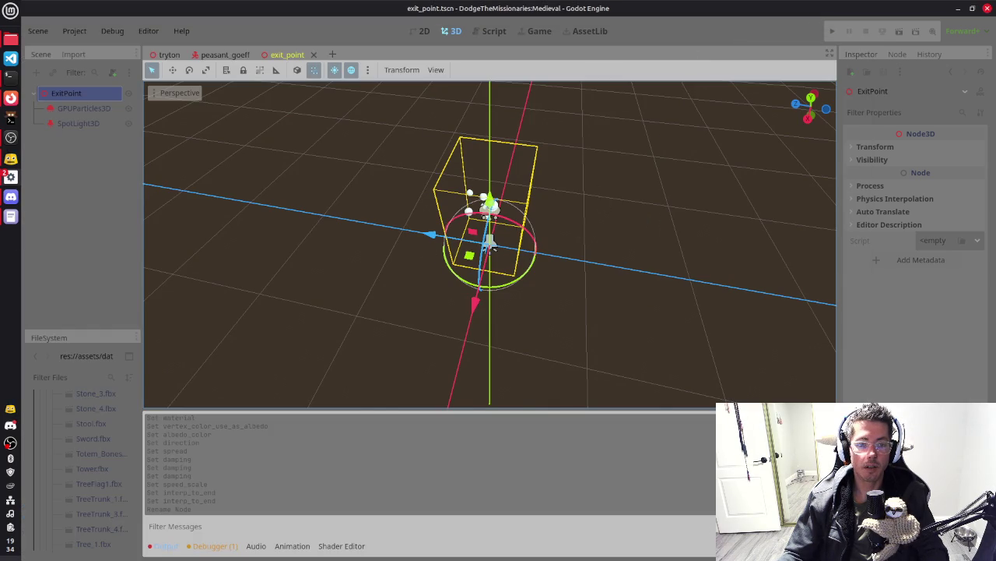
{"action": "key", "text": "ctrl+a"}
{"action": "mouse_move", "coordinate": [34, 42]}
{"action": "left_mouse_down"}
{"action": "mouse_move", "coordinate": [377, 178]}
{"action": "mouse_move", "coordinate": [528, 251]}
{"action": "mouse_move", "coordinate": [295, 94]}
{"action": "left_mouse_up"}
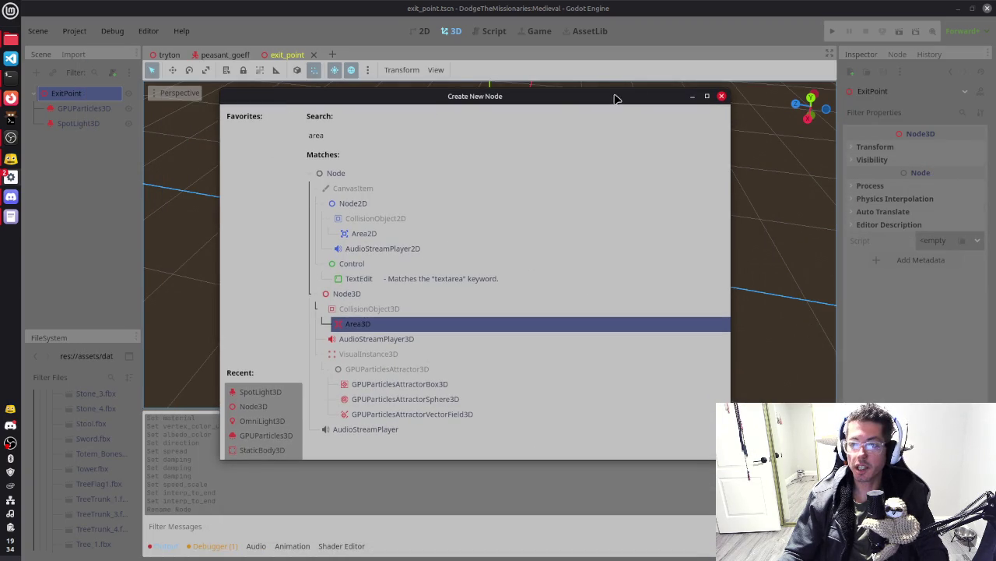
{"action": "left_click", "coordinate": [723, 98]}
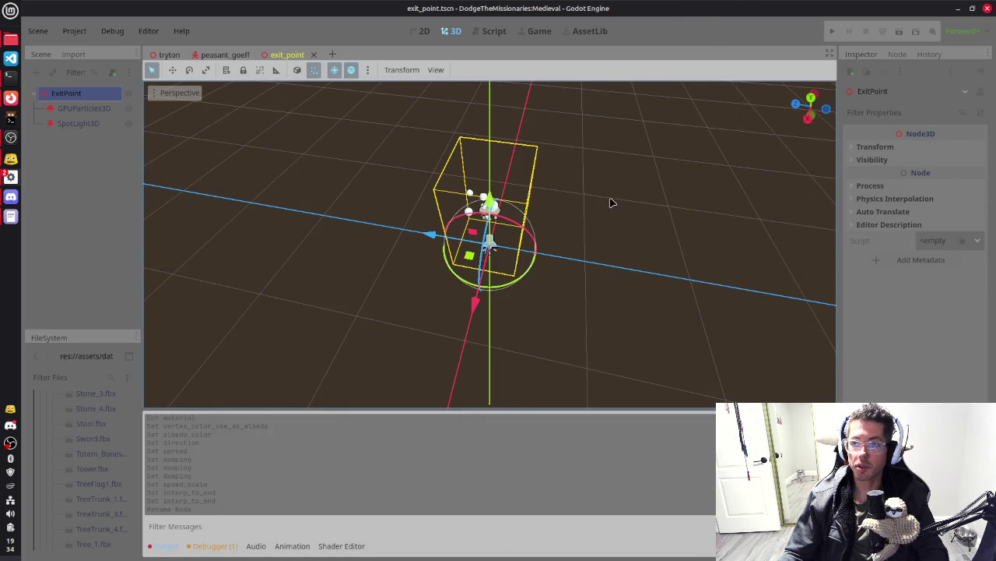
{"action": "key", "text": "alt+Tab"}
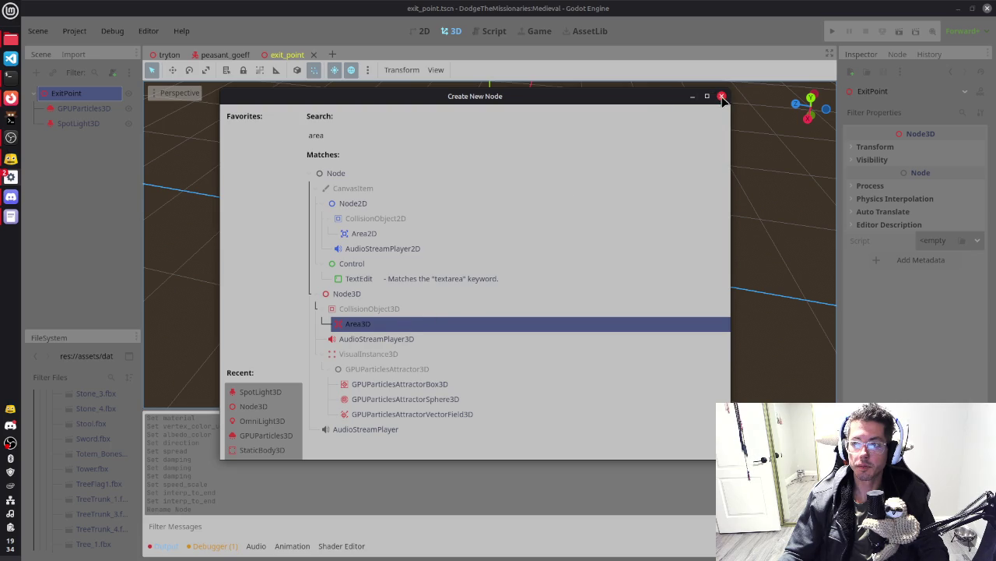
{"action": "key", "text": "alt+Tab"}
{"action": "key", "text": "alt+Tab"}
{"action": "key", "text": "alt+Tab"}
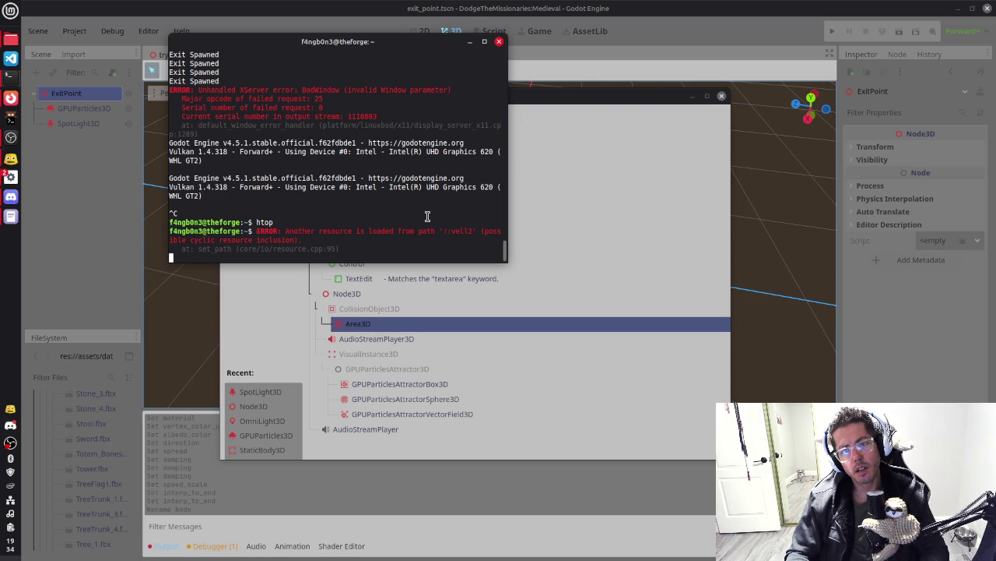
Stop the running Godot process with Ctrl+C and launch htop
{"action": "key", "text": "ctrl+c"}
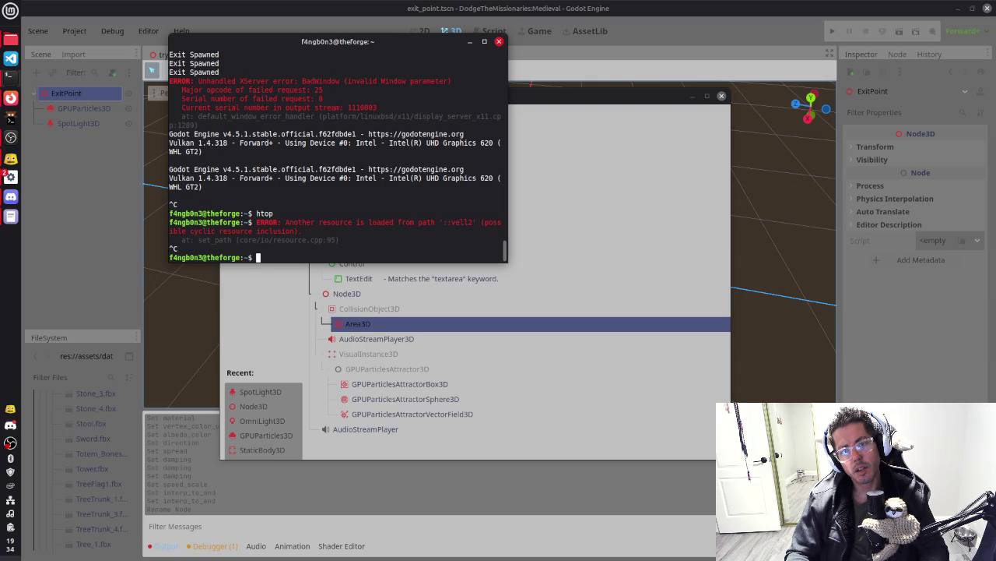
{"action": "type", "text": "htop"}
{"action": "key", "text": "Return"}
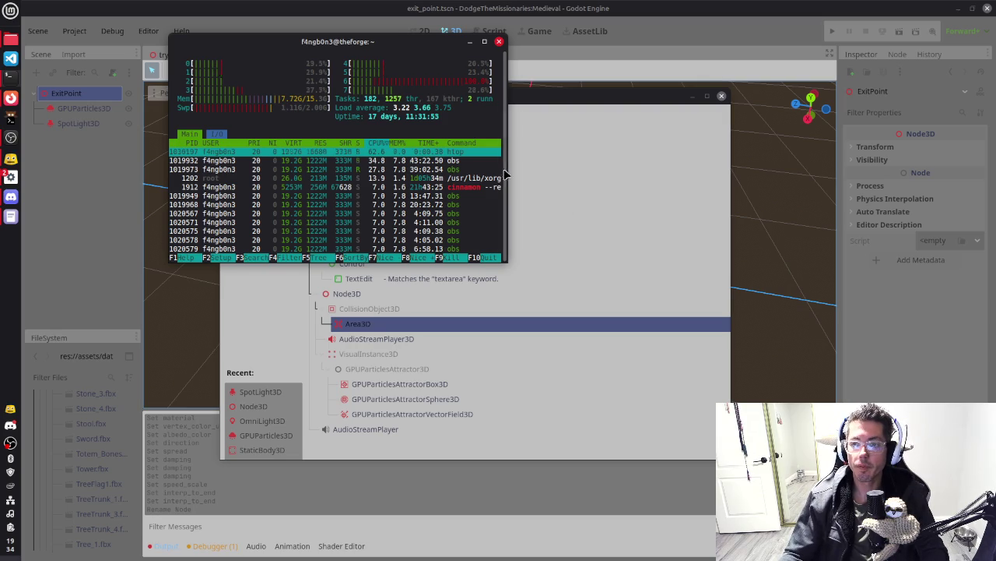
Kill the leftover Godot process in htop, quit htop, and bring the terminal back
{"action": "left_click_drag", "start_coordinate": [506, 173], "coordinate": [838, 179]}
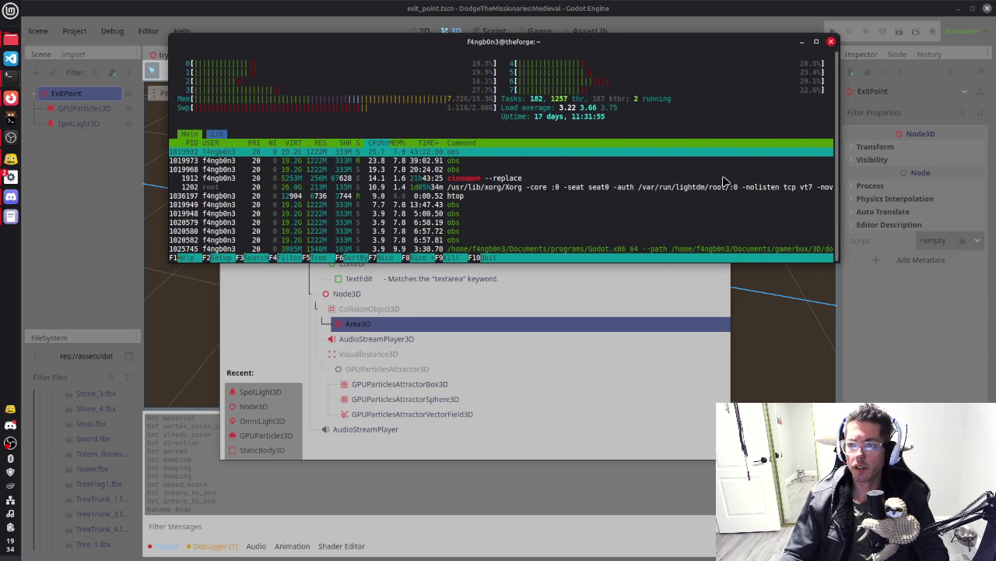
{"action": "key", "text": "Down"}
{"action": "key", "text": "Down"}
{"action": "key", "text": "Down"}
{"action": "key", "text": "Down"}
{"action": "key", "text": "Down"}
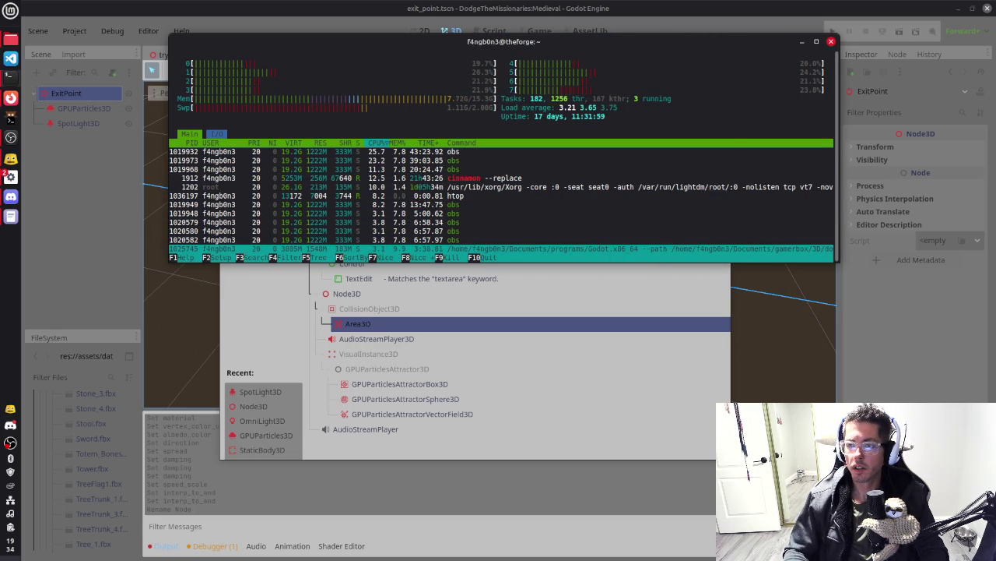
{"action": "key", "text": "F9"}
{"action": "key", "text": "Return"}
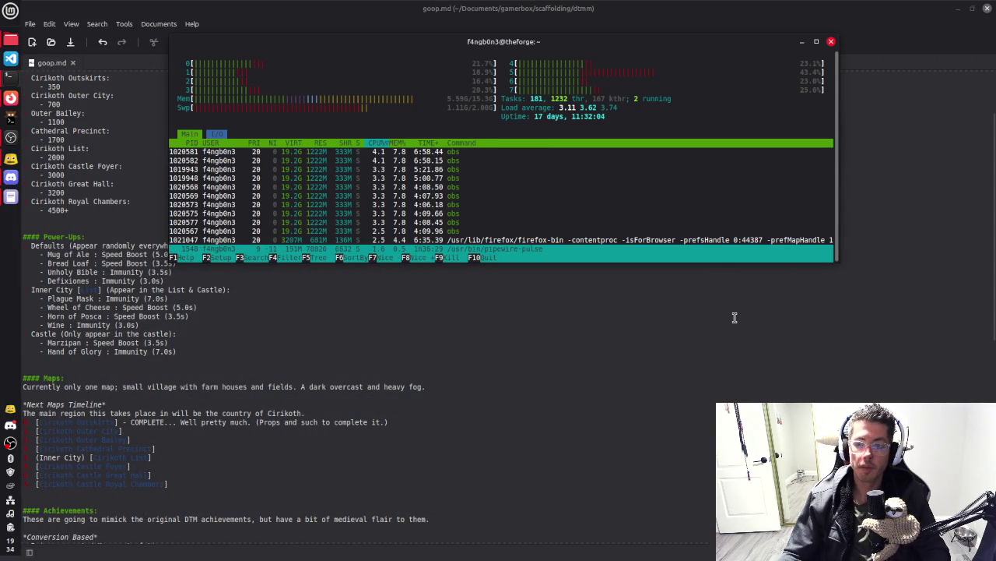
{"action": "key", "text": "q"}
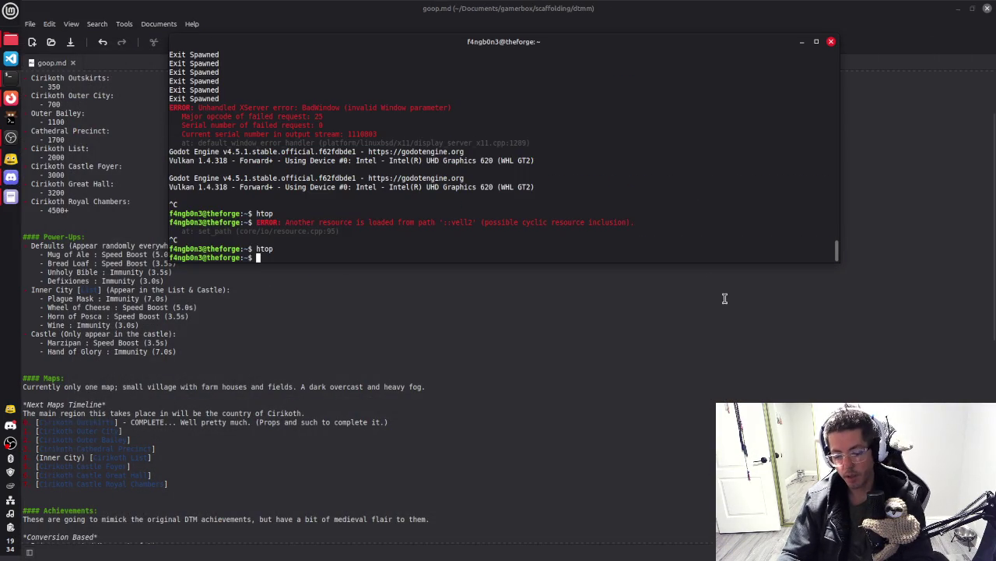
{"action": "key", "text": "alt+Tab"}
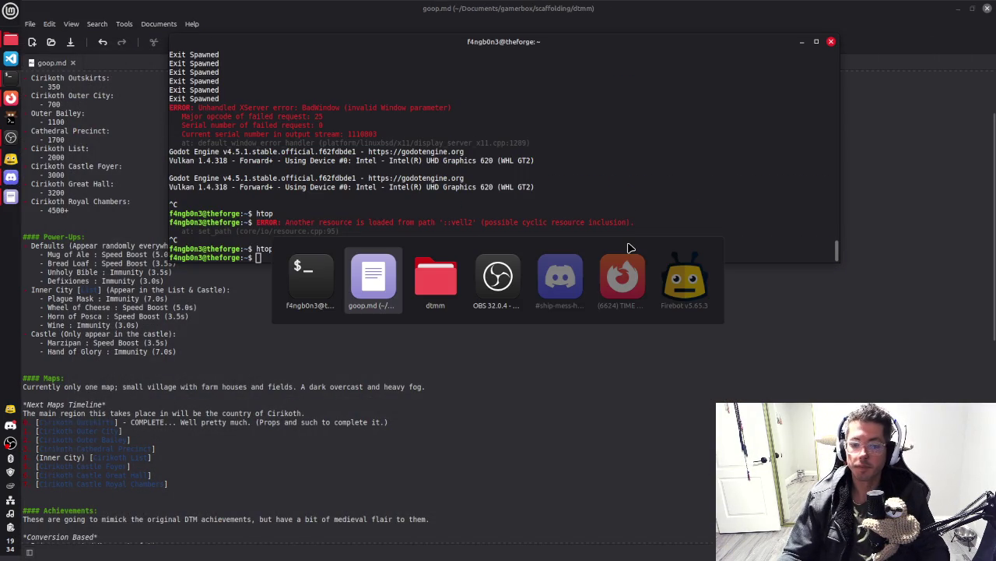
{"action": "left_click", "coordinate": [315, 274]}
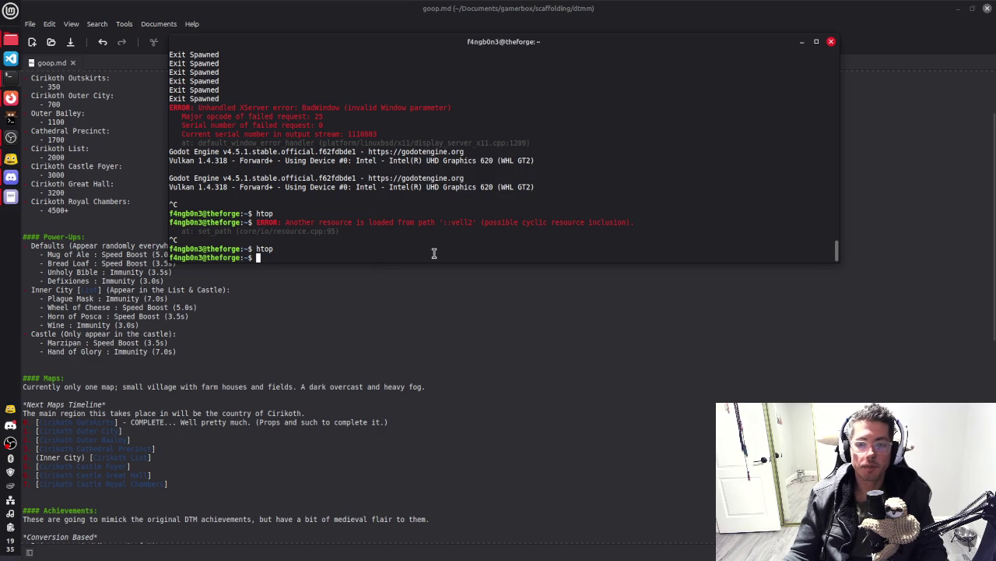
Run the goodo command in the terminal to relaunch Godot's Project Manager
{"action": "type", "text": "goodo"}
{"action": "key", "text": "Return"}
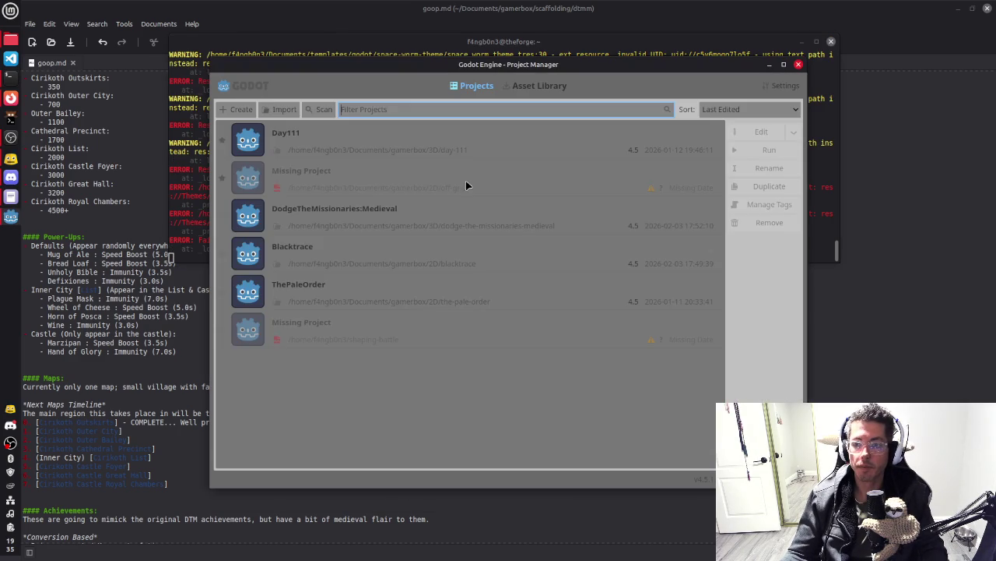
Open the DodgeTheMissionaries:Medieval project from the Project Manager list
{"action": "double_click", "coordinate": [383, 222]}
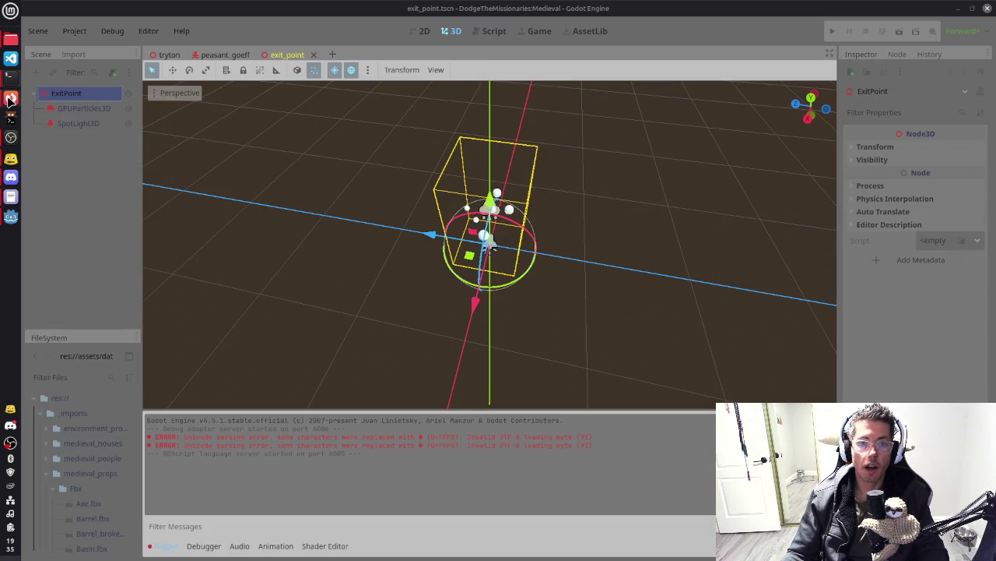
Turn off Emitting on the GPUParticles3D node, then switch to Firefox
{"action": "left_click", "coordinate": [76, 109]}
{"action": "left_click", "coordinate": [919, 149]}
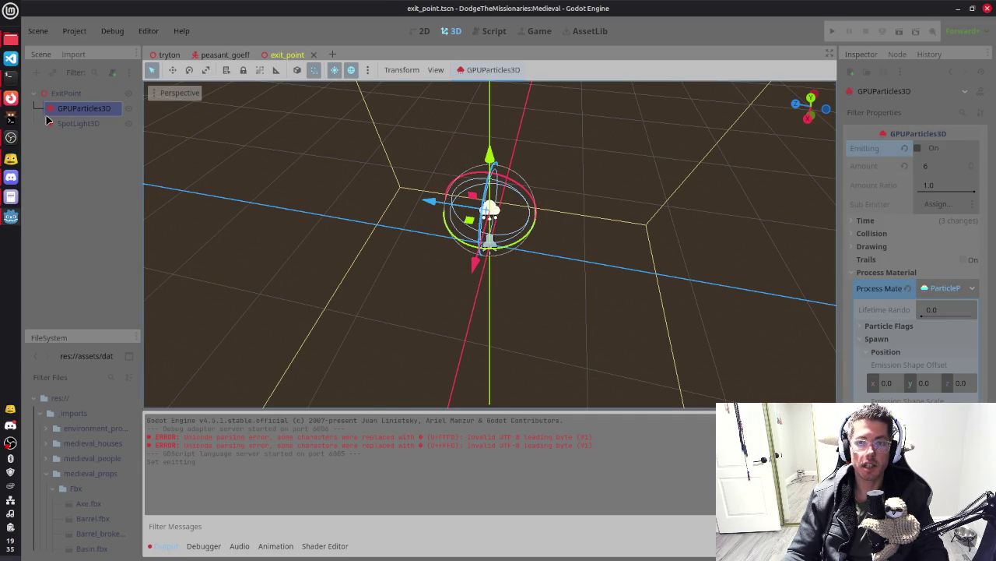
{"action": "left_click", "coordinate": [11, 98]}
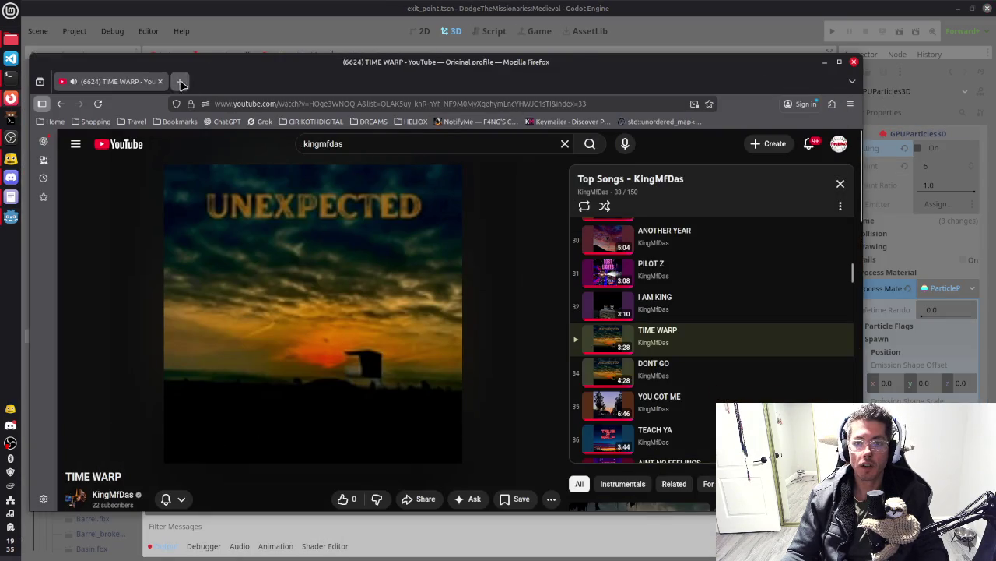
Search Google for 'junket' in a new tab and expand its overview
{"action": "left_click", "coordinate": [179, 81]}
{"action": "type", "text": "junket"}
{"action": "key", "text": "Return"}
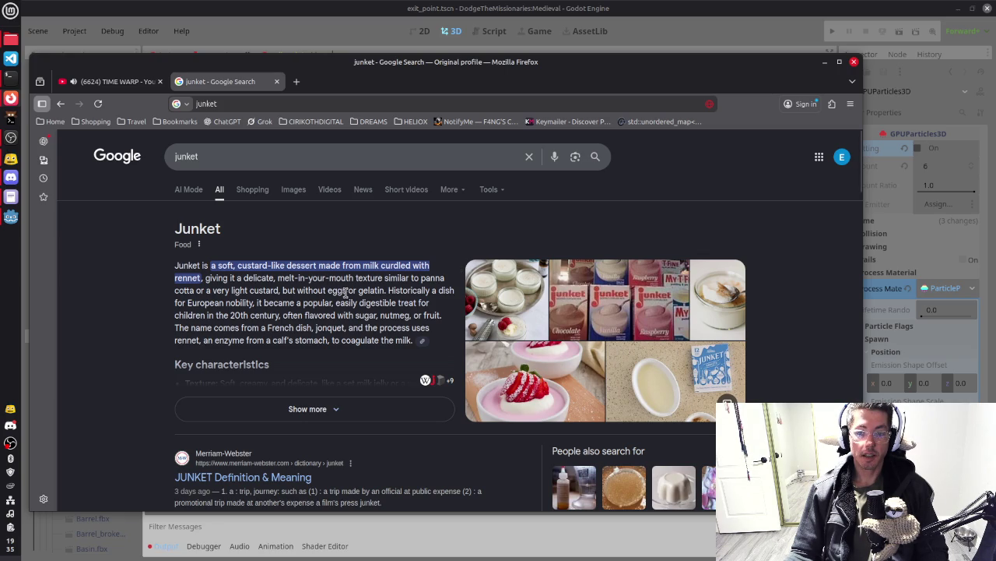
{"action": "left_click", "coordinate": [326, 408]}
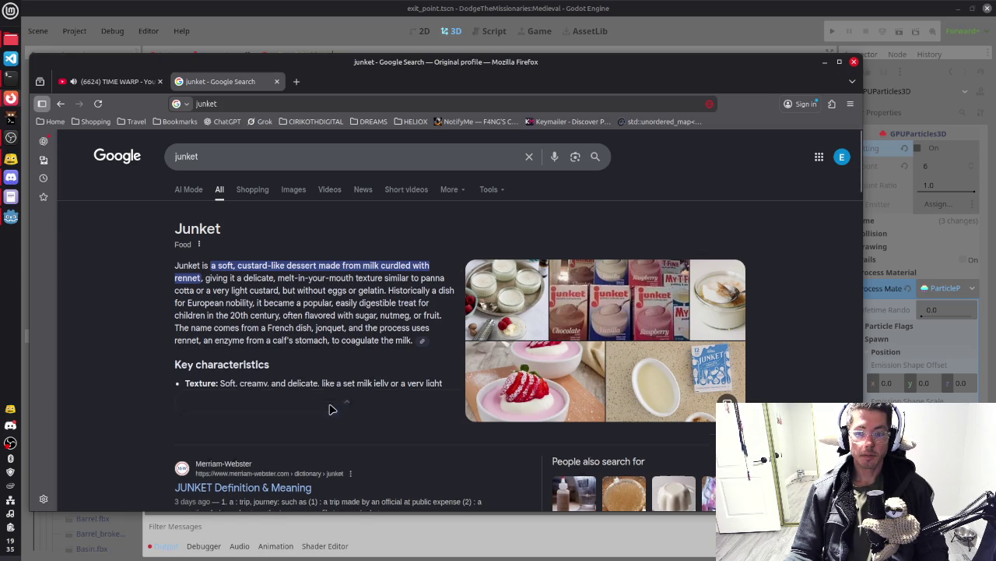
{"action": "scroll", "coordinate": [293, 364], "scroll_direction": "down", "scroll_amount": 2}
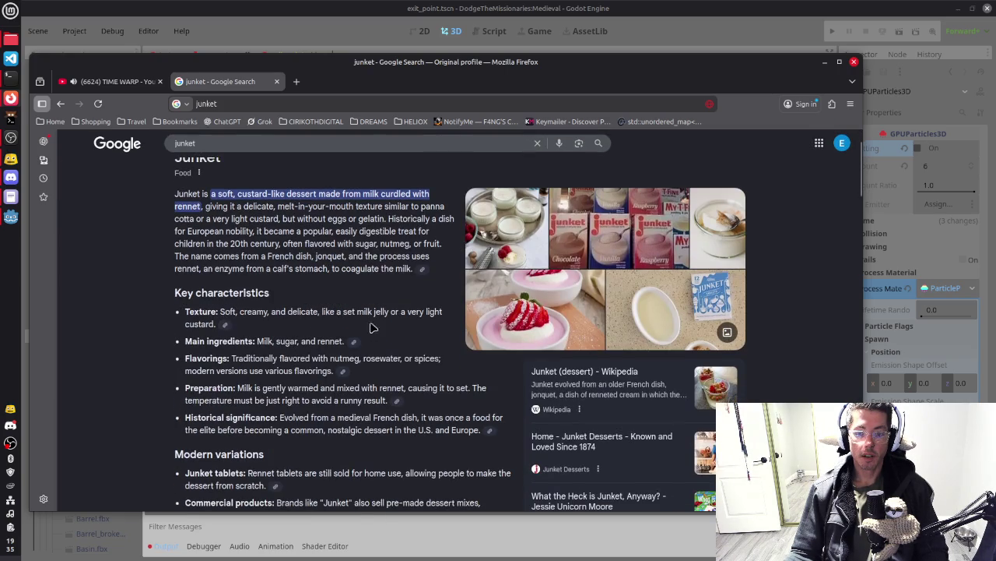
Browse the junket images and open the strawberry junket picture preview
{"action": "left_click", "coordinate": [609, 237]}
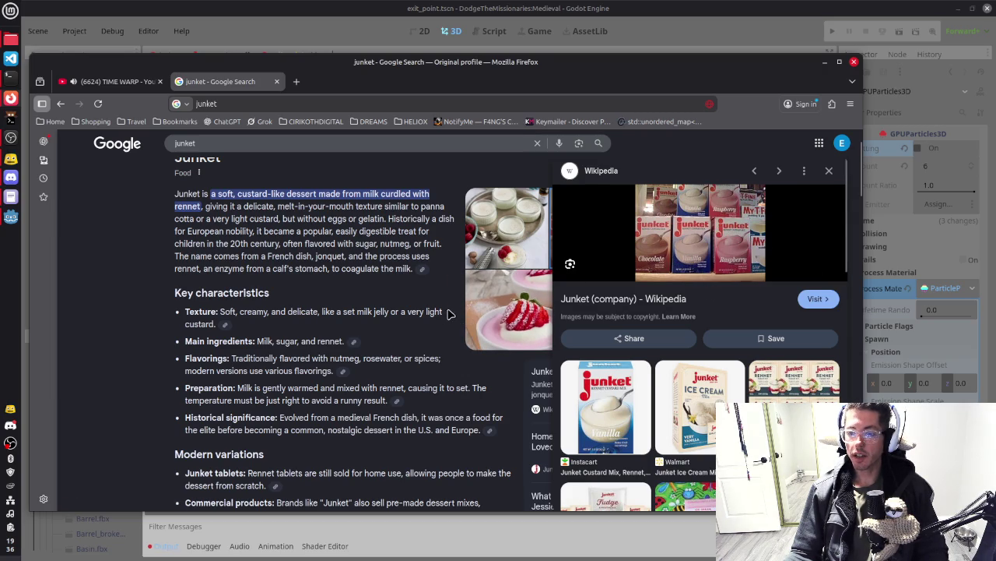
{"action": "left_click", "coordinate": [520, 311]}
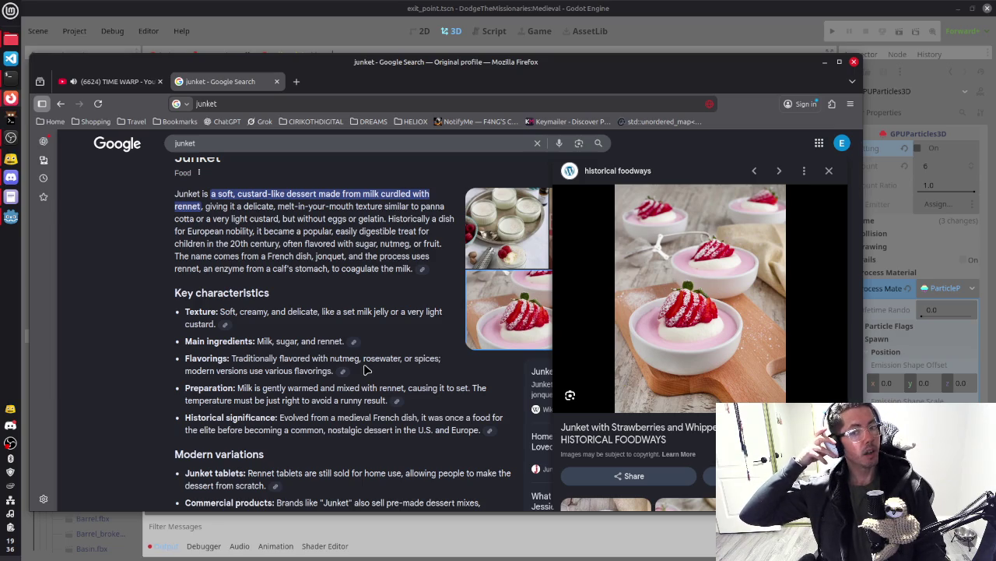
{"action": "scroll", "coordinate": [344, 319], "scroll_direction": "down", "scroll_amount": 2}
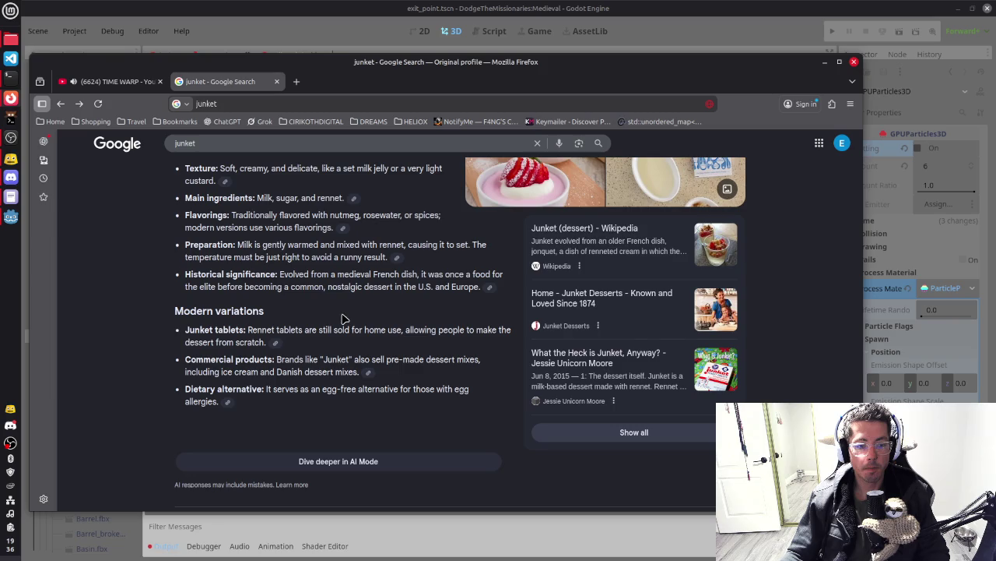
{"action": "scroll", "coordinate": [343, 319], "scroll_direction": "up", "scroll_amount": 2}
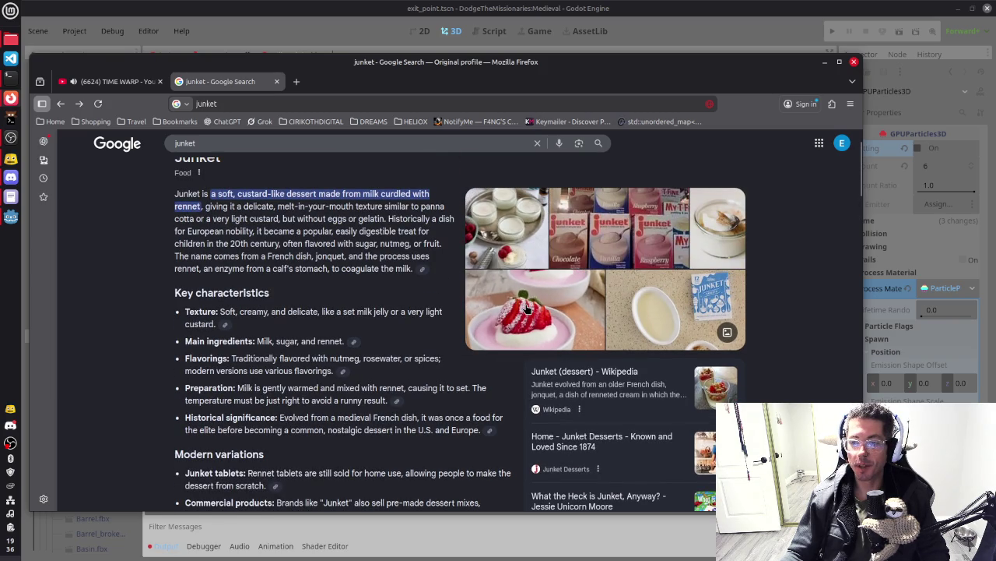
{"action": "left_click", "coordinate": [571, 324]}
Save the strawberry junket picture to Downloads, then close the tab and minimise Firefox
{"action": "right_click", "coordinate": [681, 289]}
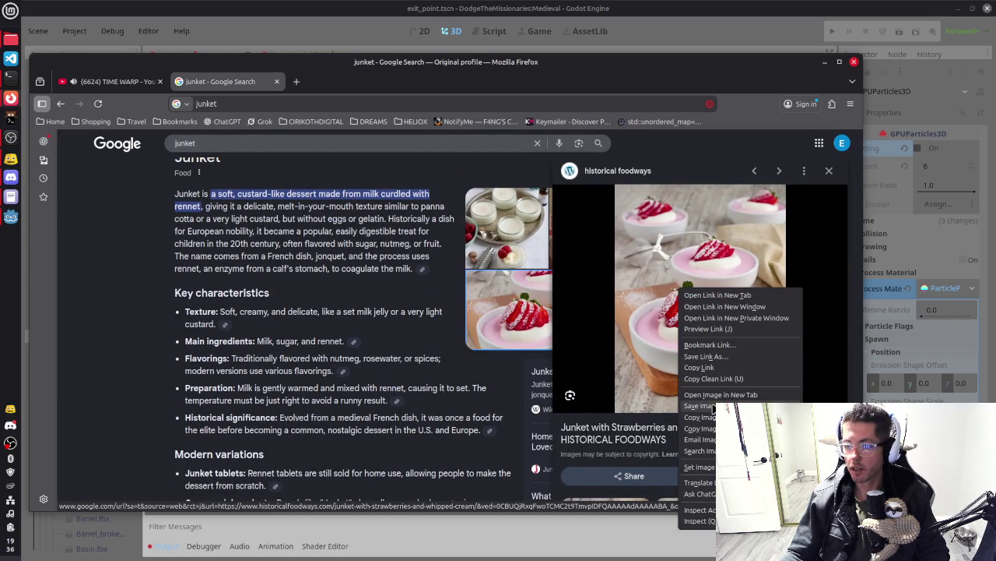
{"action": "left_click", "coordinate": [708, 406]}
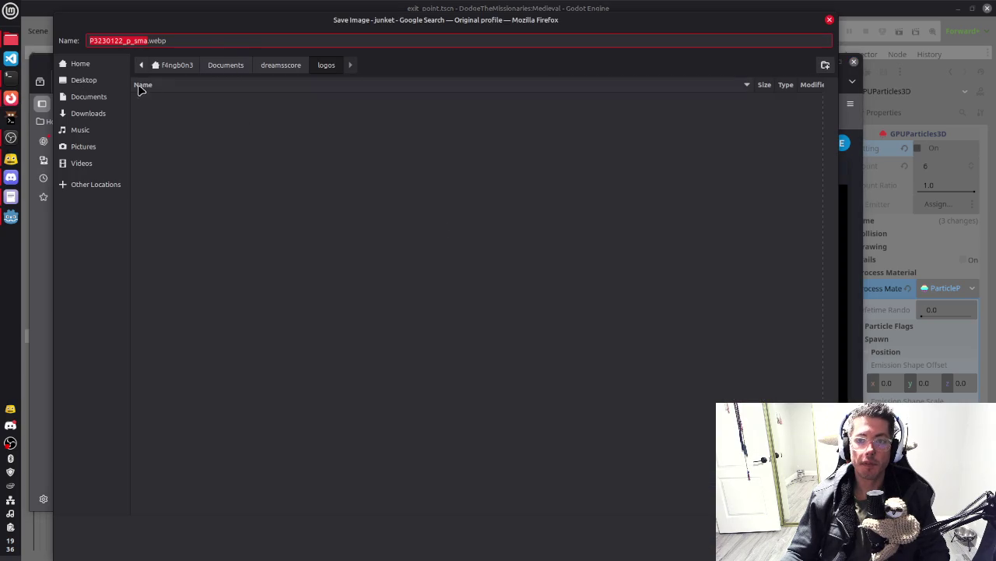
{"action": "left_click", "coordinate": [84, 114]}
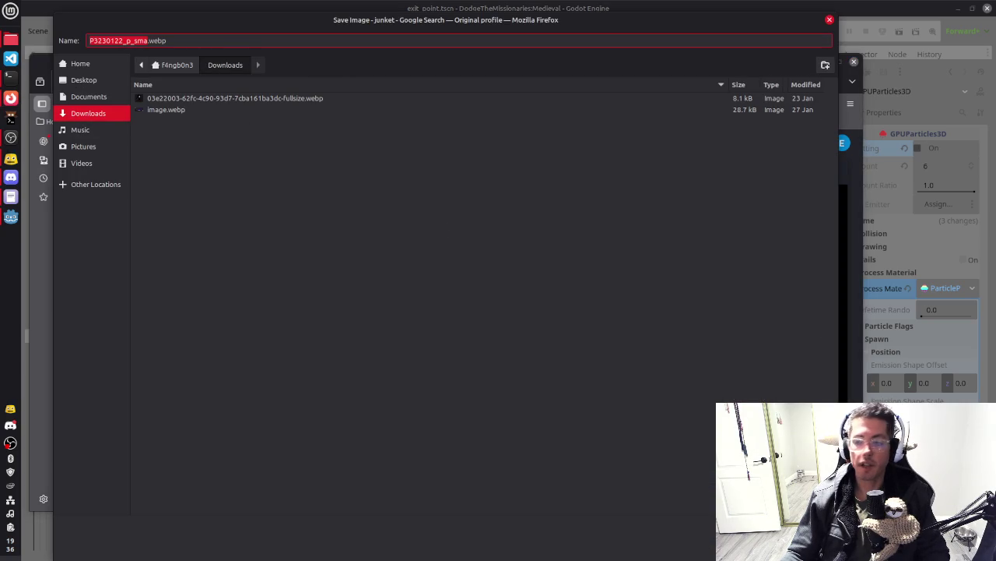
{"action": "key", "text": "Return"}
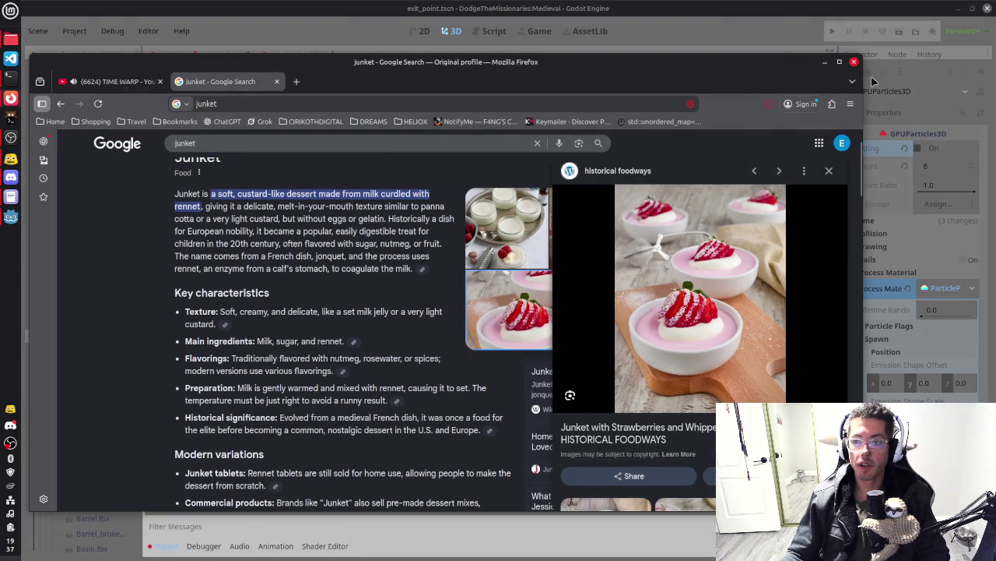
{"action": "left_click", "coordinate": [276, 81]}
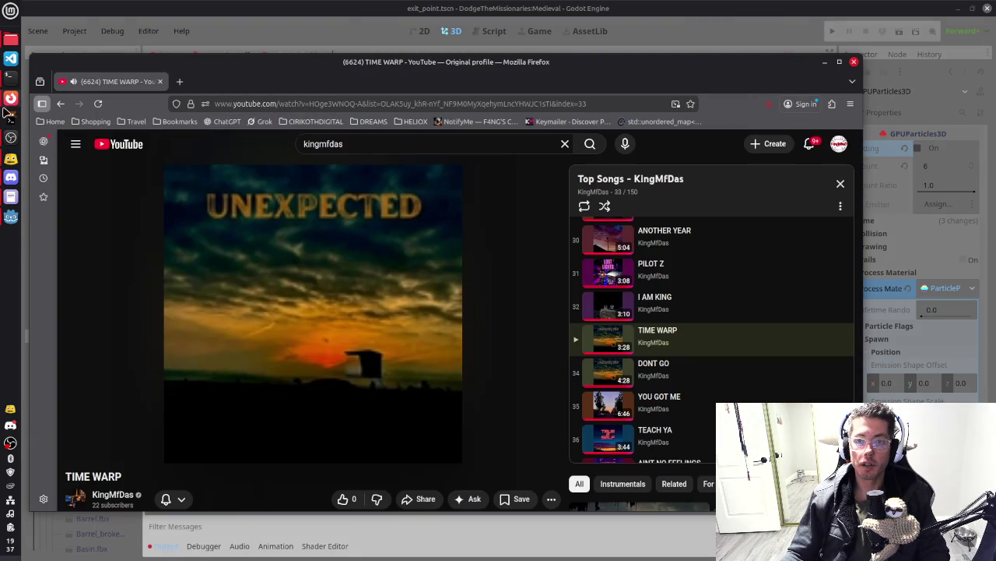
{"action": "left_click", "coordinate": [823, 62]}
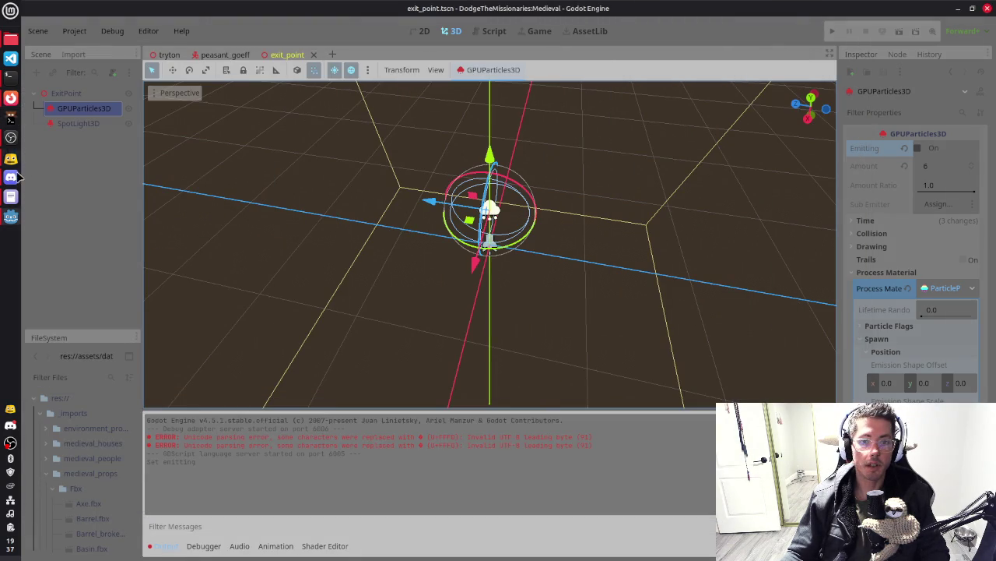
In Discord, start a file upload and open the Downloads folder in the picker
{"action": "left_click", "coordinate": [11, 178]}
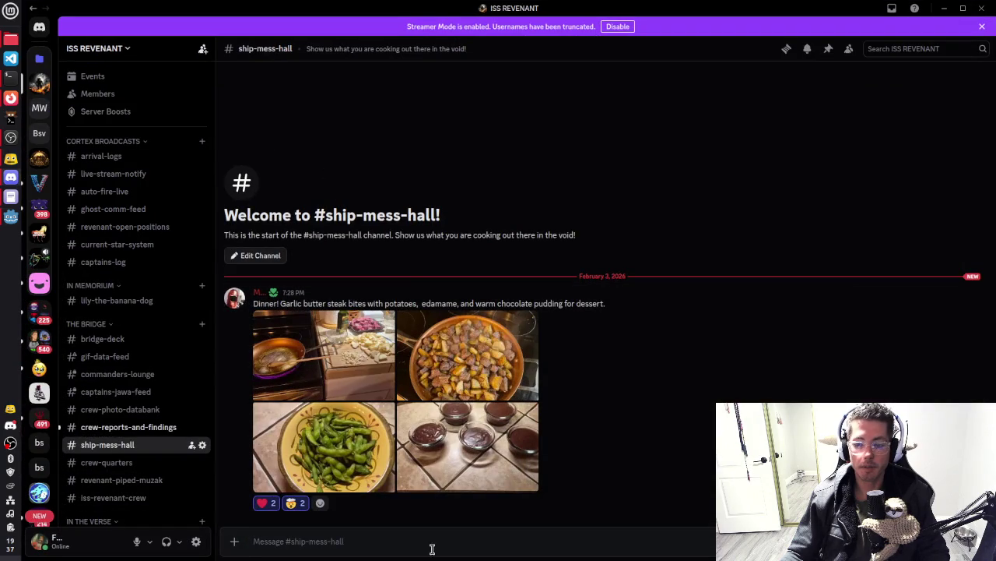
{"action": "left_click", "coordinate": [234, 541]}
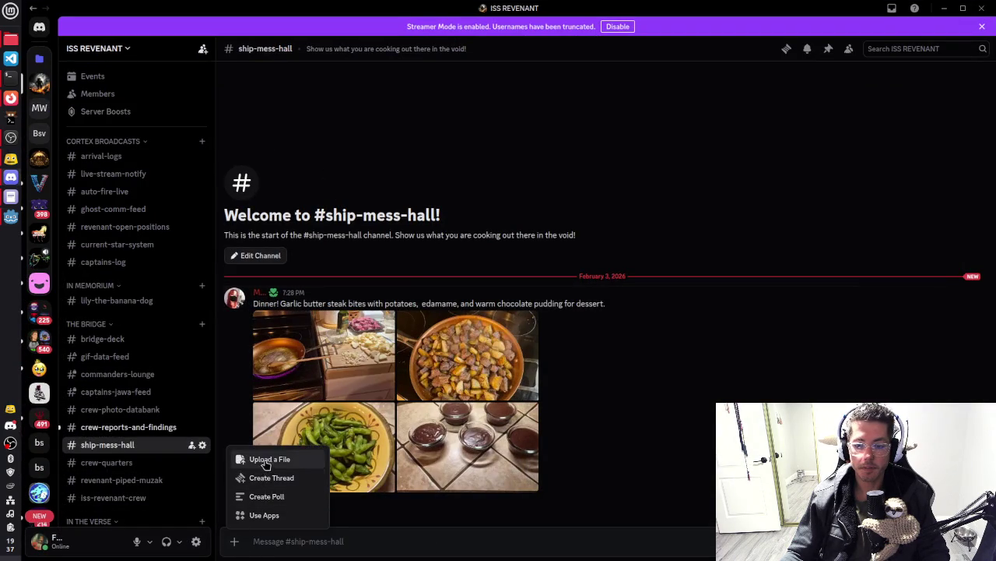
{"action": "left_click", "coordinate": [264, 459]}
{"action": "double_click", "coordinate": [228, 88]}
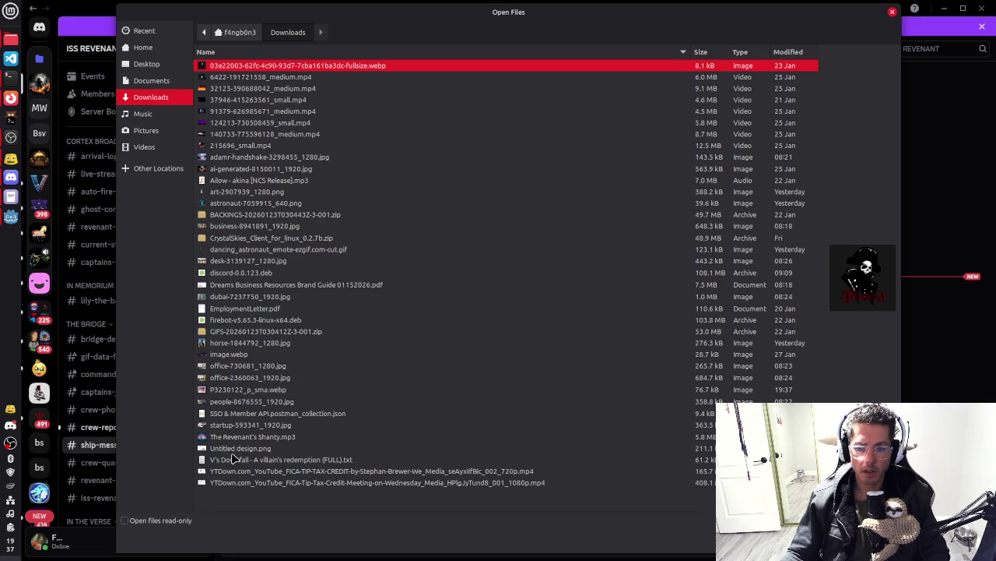
Browse the Downloads files, previewing office-2360063_1920.jpg, the brand guide PDF and image.webp
{"action": "left_click", "coordinate": [226, 438]}
{"action": "left_click", "coordinate": [225, 427]}
{"action": "left_click", "coordinate": [226, 415]}
{"action": "left_click", "coordinate": [225, 404]}
{"action": "left_click", "coordinate": [225, 389]}
{"action": "left_click", "coordinate": [224, 378]}
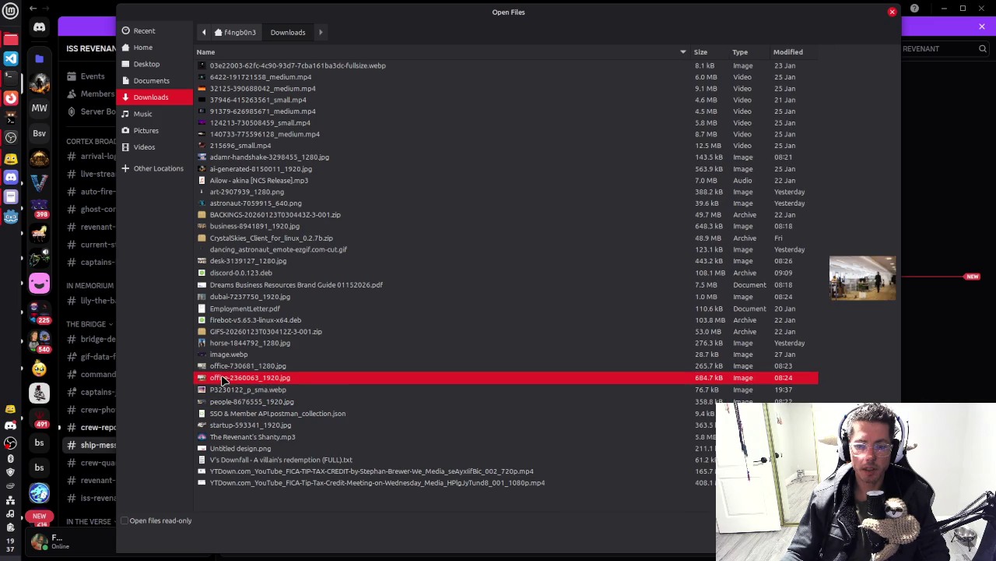
{"action": "left_click", "coordinate": [222, 365]}
{"action": "left_click", "coordinate": [220, 342]}
{"action": "left_click", "coordinate": [221, 331]}
{"action": "left_click", "coordinate": [222, 320]}
{"action": "left_click", "coordinate": [221, 309]}
{"action": "left_click", "coordinate": [221, 289]}
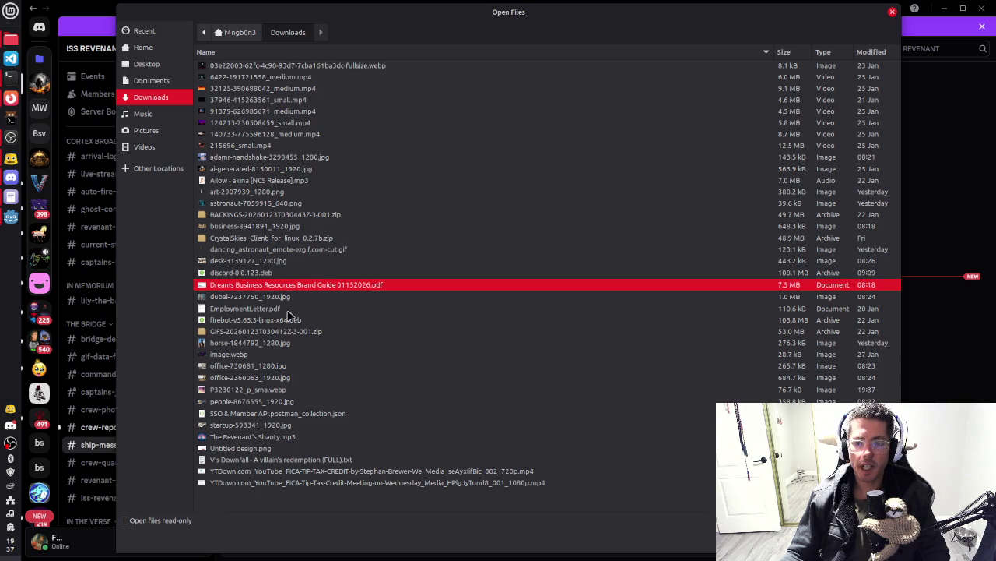
{"action": "left_click", "coordinate": [240, 355]}
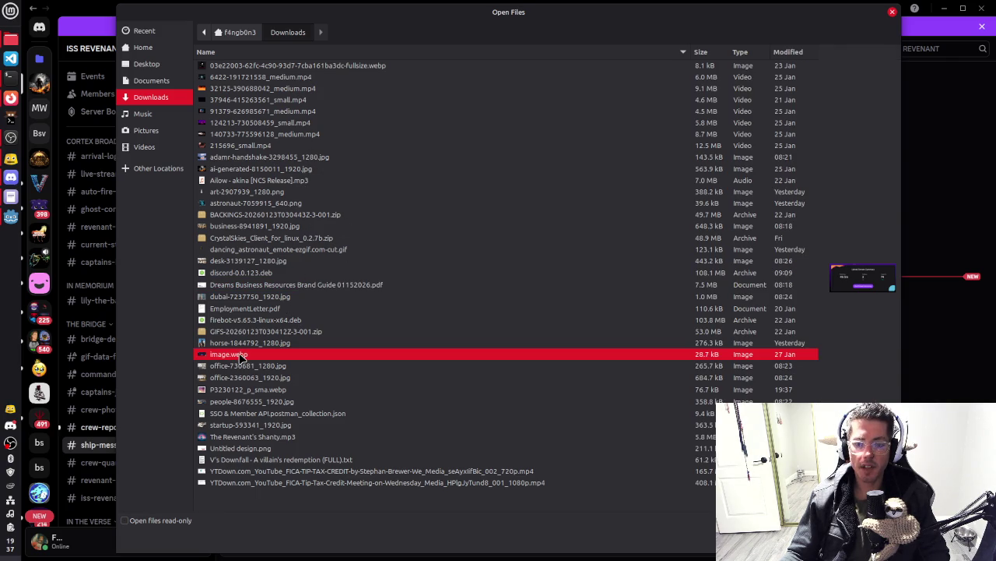
{"action": "left_click", "coordinate": [278, 377]}
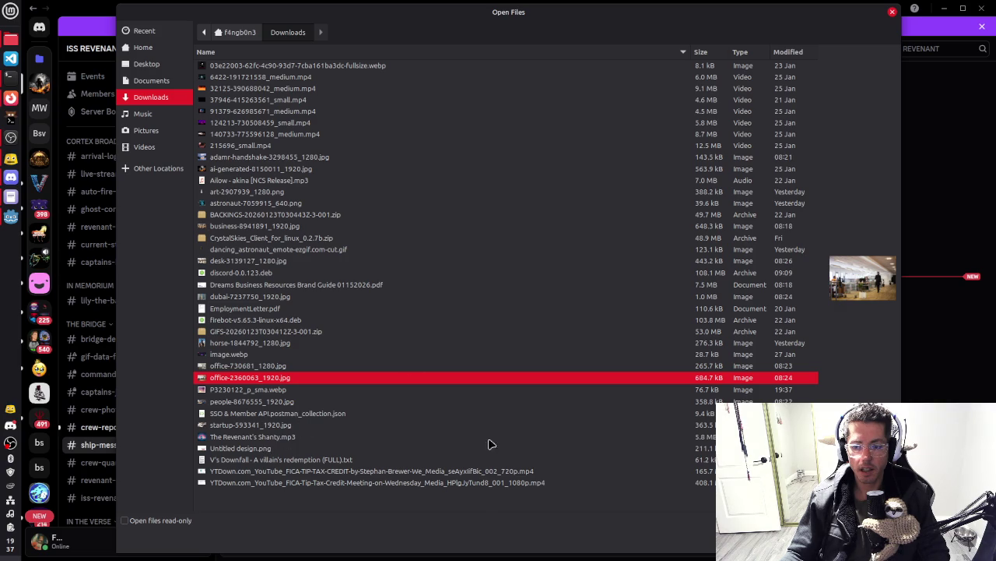
Check Documents, return to Downloads, and close the picker without uploading anything
{"action": "left_click", "coordinate": [171, 83]}
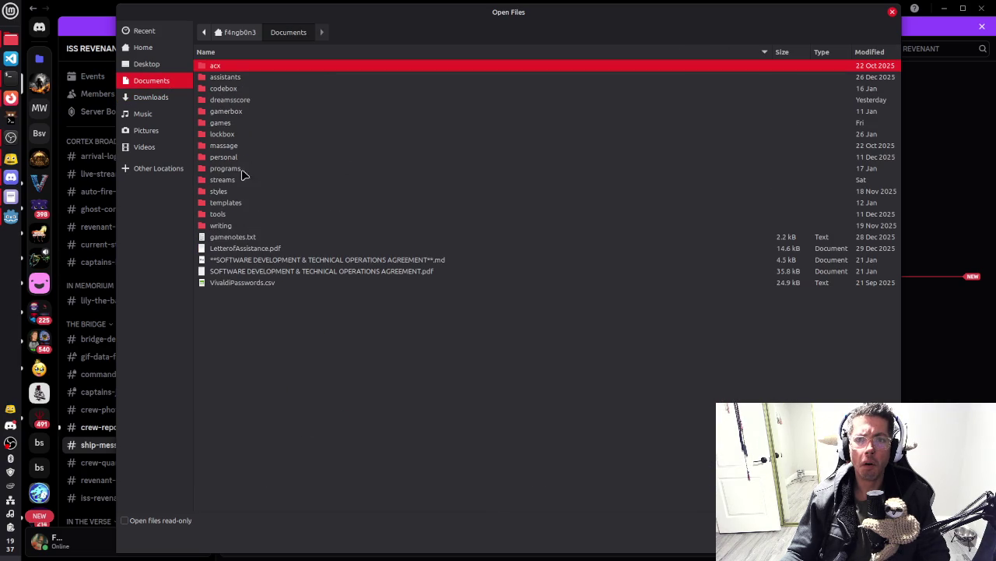
{"action": "left_click", "coordinate": [187, 99]}
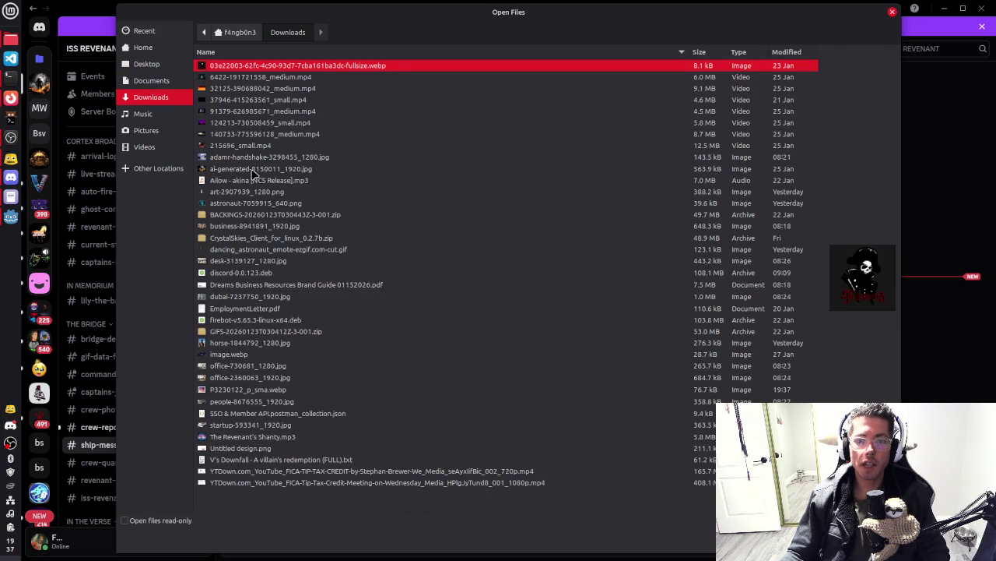
{"action": "left_click", "coordinate": [892, 12]}
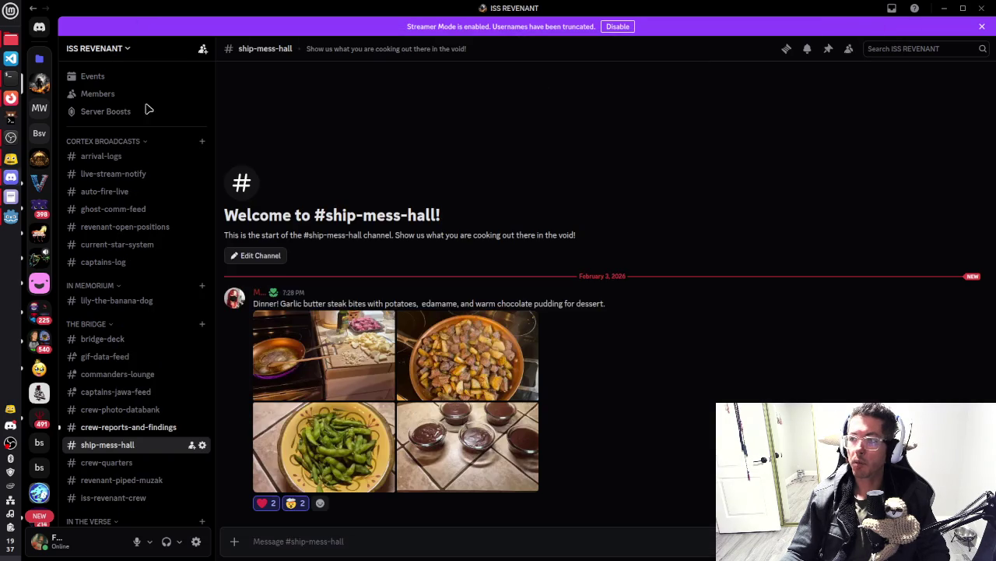
Reveal P3230122_p_sma.webp from Firefox's downloads in the file manager, close it, and return to Discord
{"action": "left_click", "coordinate": [14, 98]}
{"action": "left_click", "coordinate": [769, 103]}
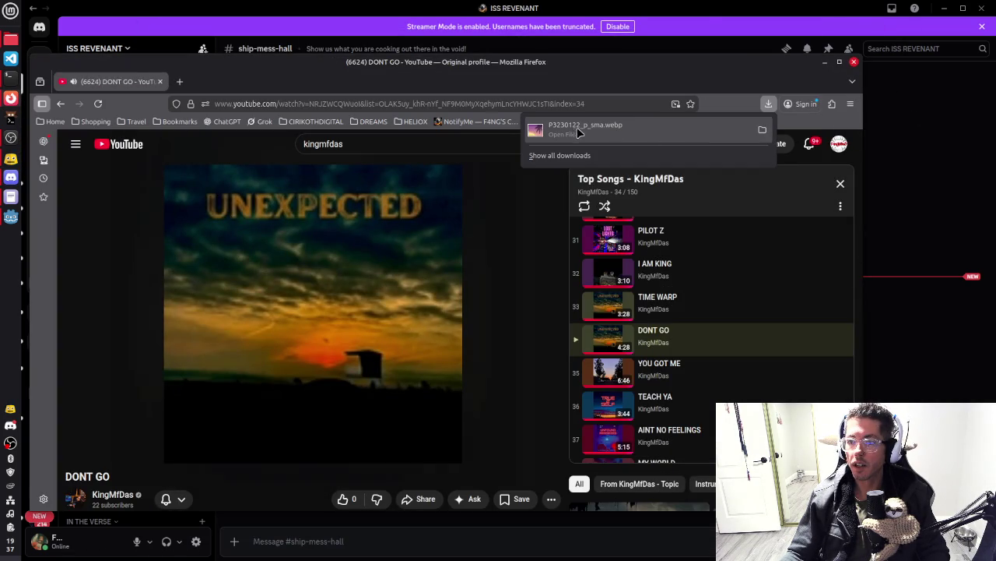
{"action": "left_click", "coordinate": [762, 130]}
{"action": "left_click", "coordinate": [201, 131]}
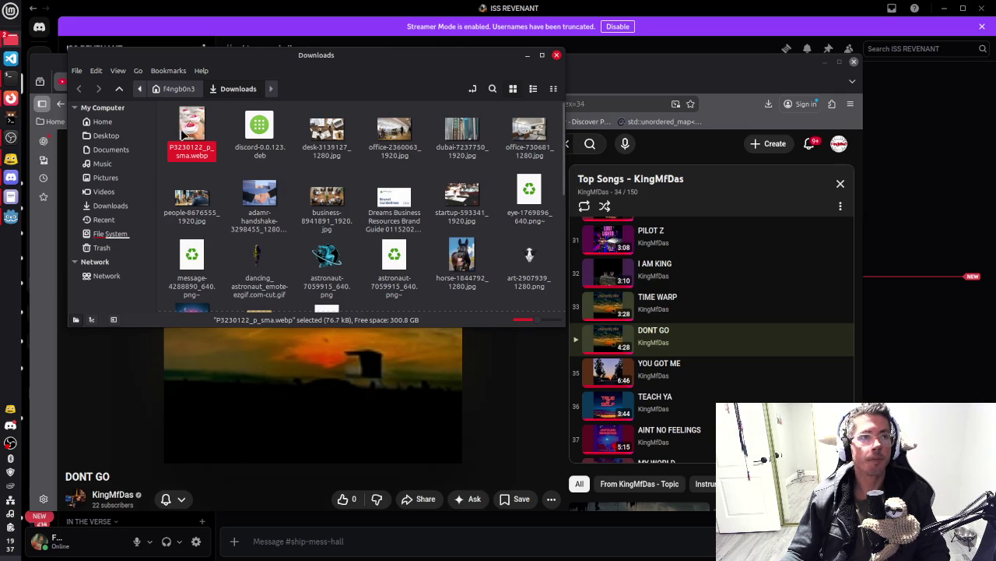
{"action": "left_click_drag", "start_coordinate": [459, 70], "coordinate": [465, 76]}
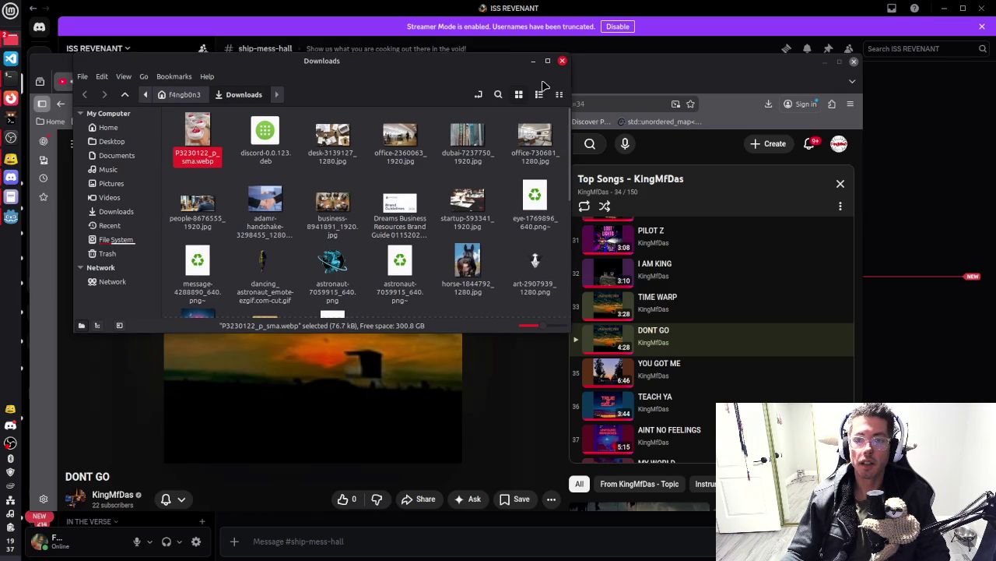
{"action": "left_click", "coordinate": [563, 61]}
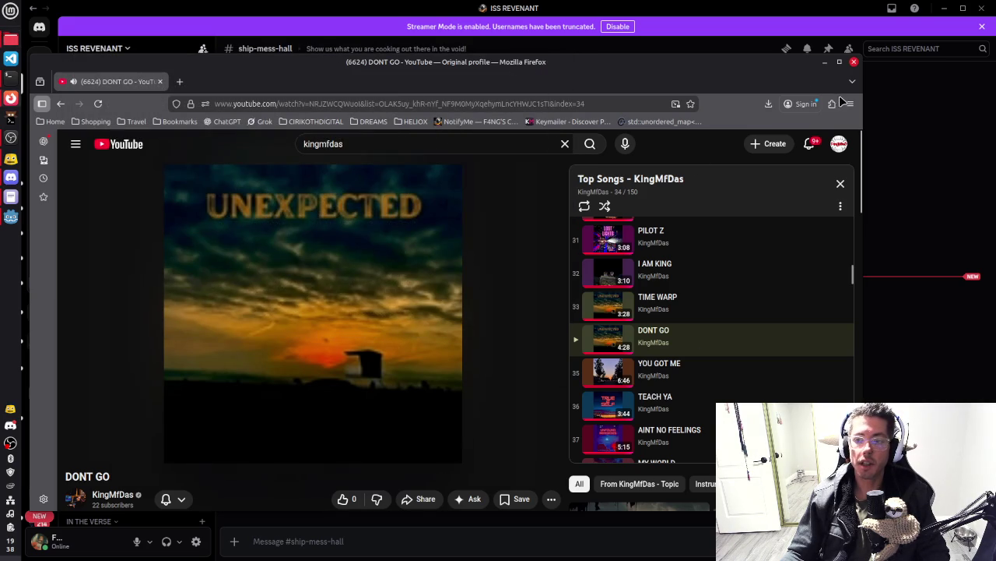
{"action": "left_click", "coordinate": [828, 31]}
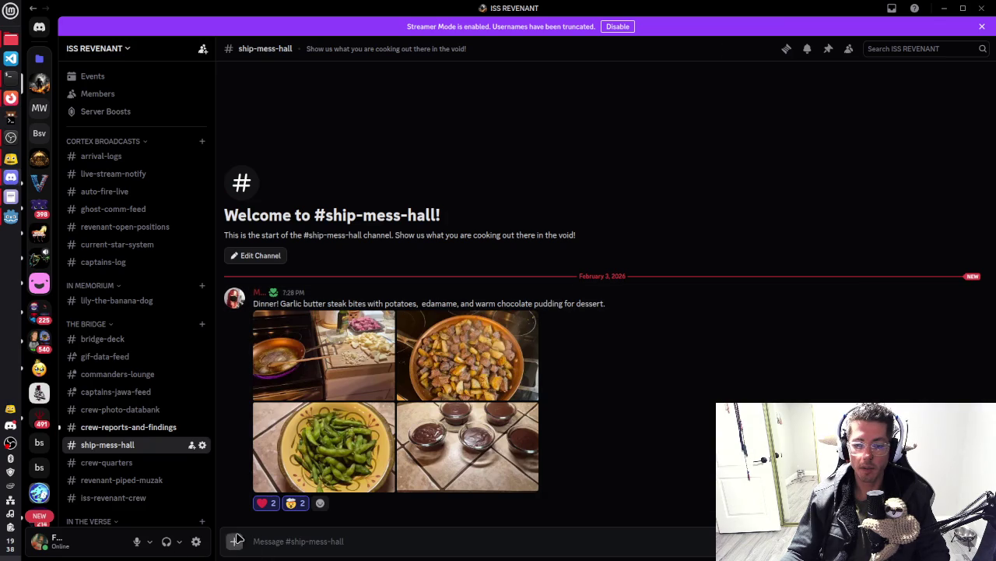
Attach P3230122_p_sma.webp from the Downloads folder to a new ship-mess-hall message
{"action": "left_click", "coordinate": [234, 541]}
{"action": "left_click", "coordinate": [261, 460]}
{"action": "double_click", "coordinate": [234, 90]}
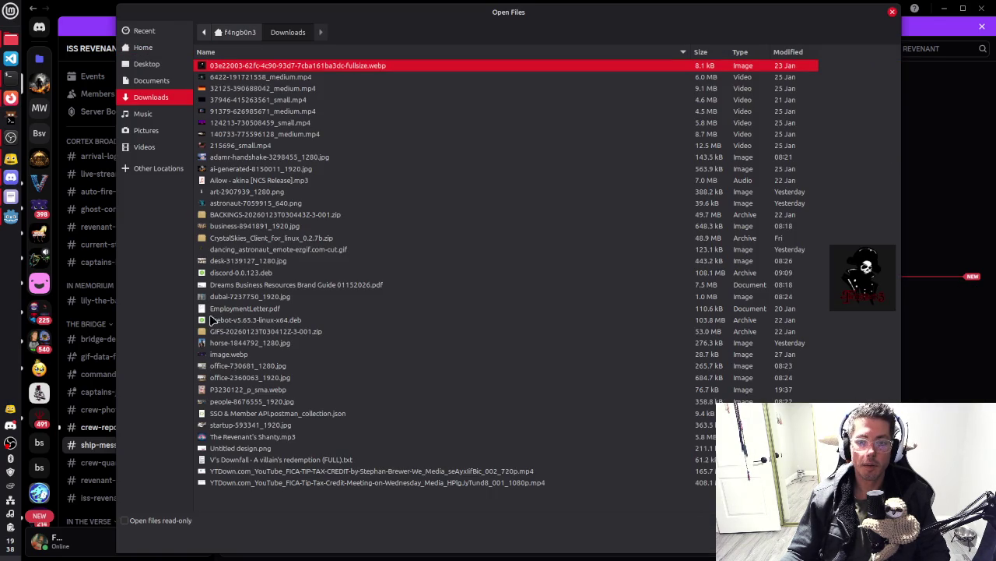
{"action": "left_click", "coordinate": [265, 51]}
{"action": "left_click", "coordinate": [265, 51]}
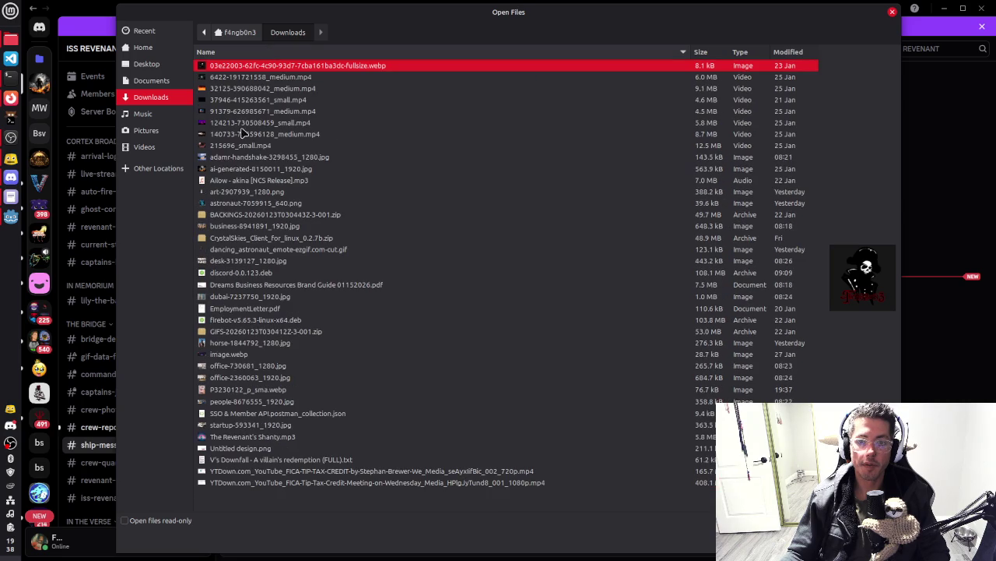
{"action": "double_click", "coordinate": [227, 390]}
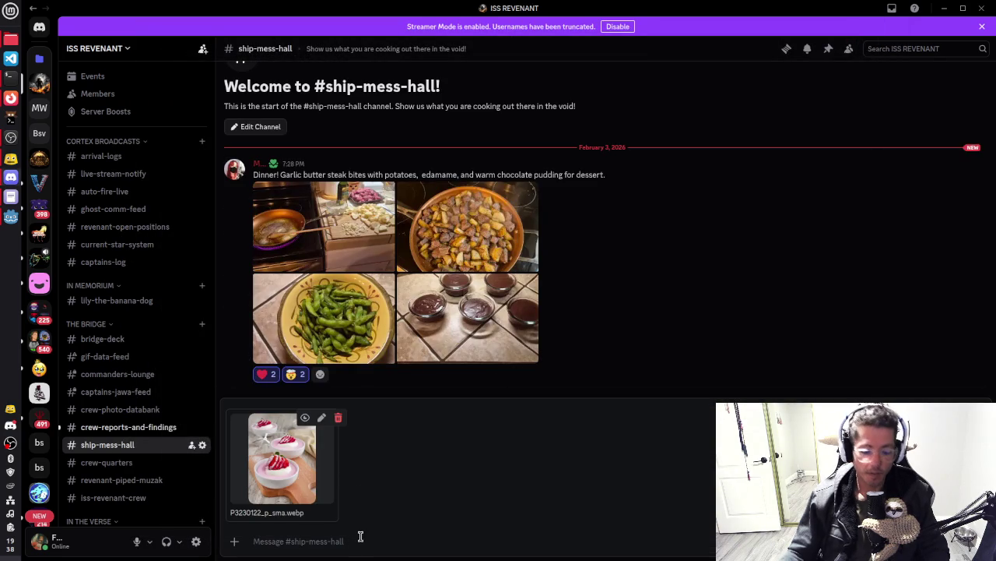
Send the Junket photo with a thank-you caption mentioning a member, then preview it full size
{"action": "type", "text": "This is called"}
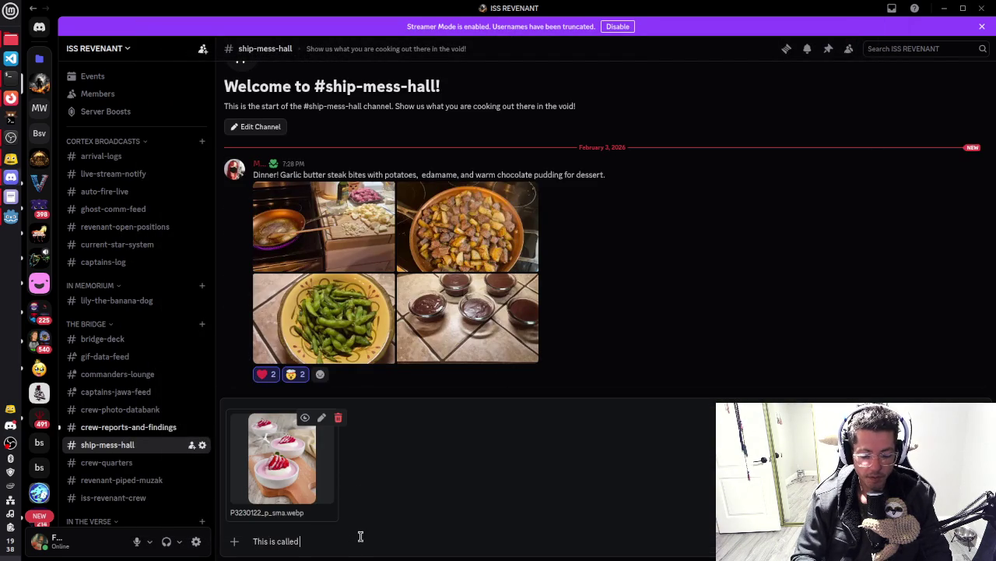
{"action": "type", "text": "ket! Thank you @gre"}
{"action": "key", "text": "Tab"}
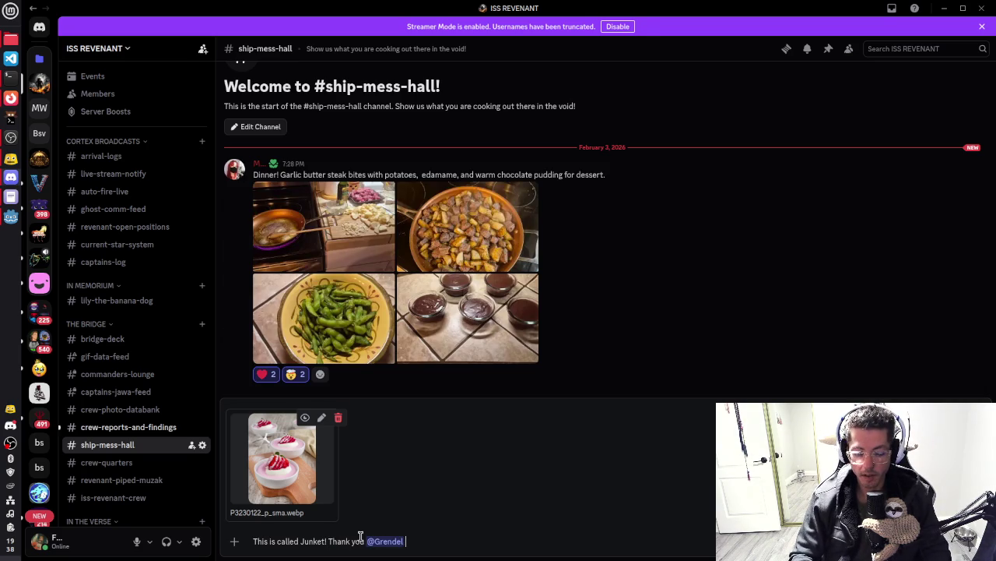
{"action": "type", "text": "\\o/"}
{"action": "key", "text": "Return"}
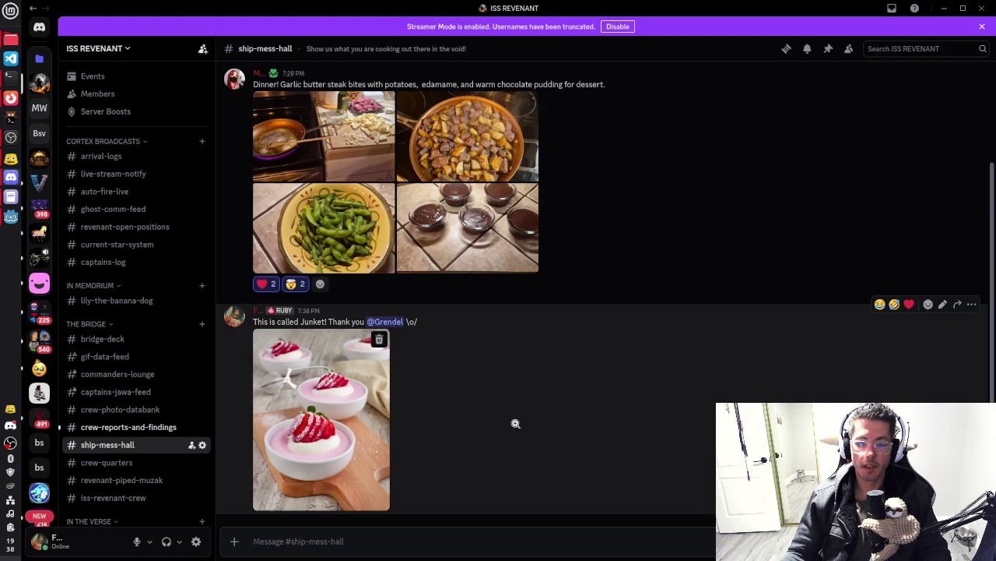
{"action": "left_click", "coordinate": [516, 423]}
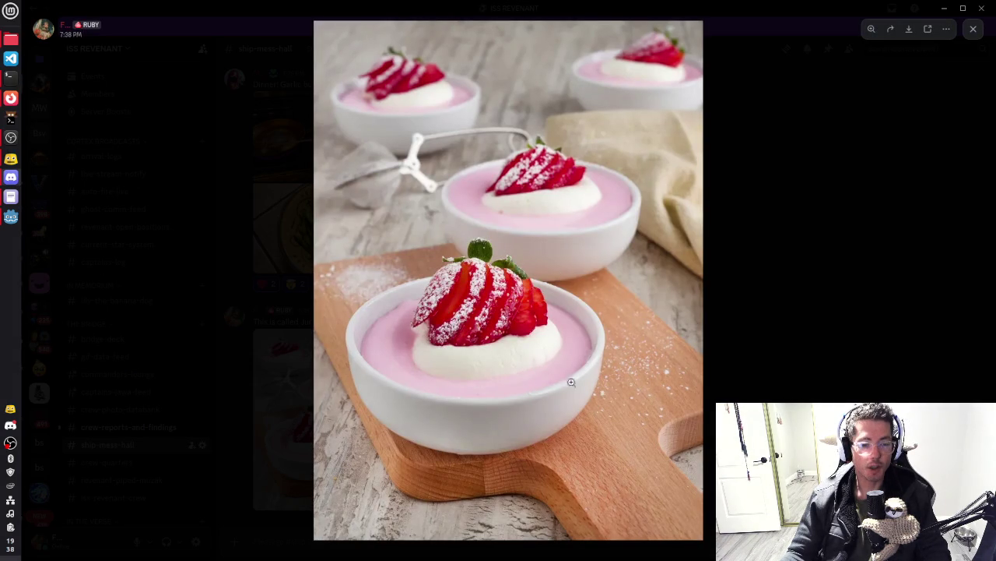
{"action": "left_click", "coordinate": [897, 293]}
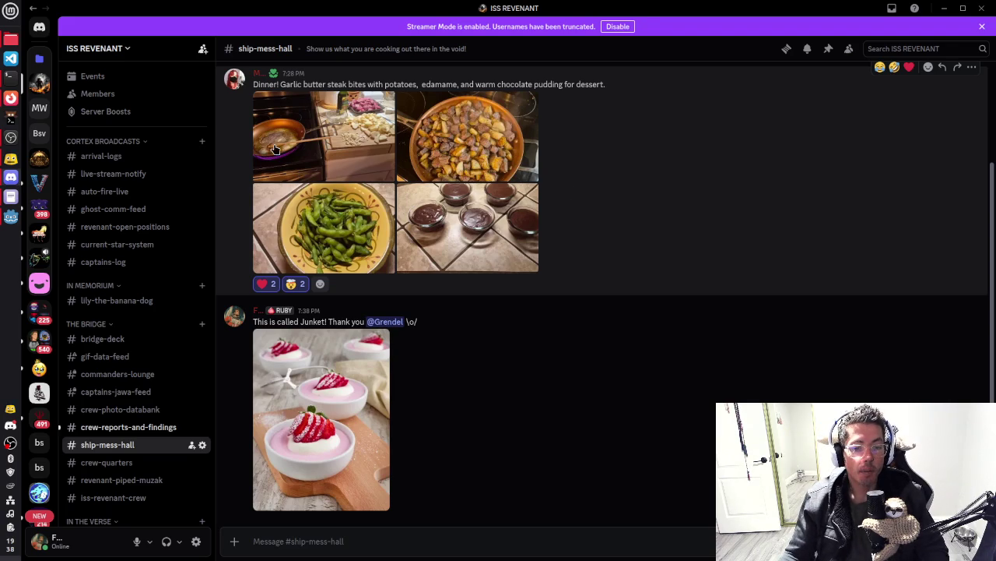
Move to #crew-reports-and-findings, enlarge the Planetary Core Reading planet image, and select a heading word
{"action": "left_click", "coordinate": [117, 410]}
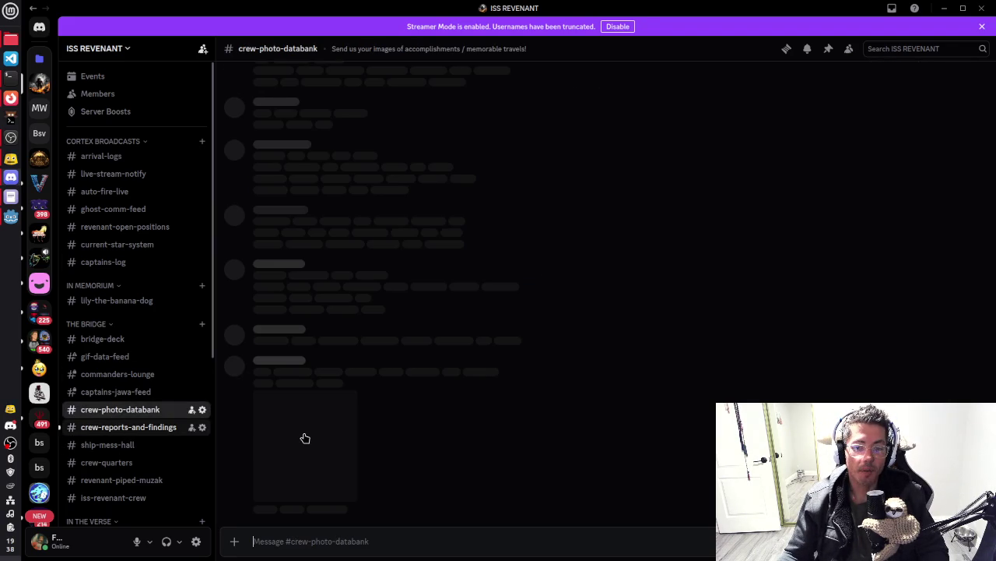
{"action": "key", "text": "alt+Down"}
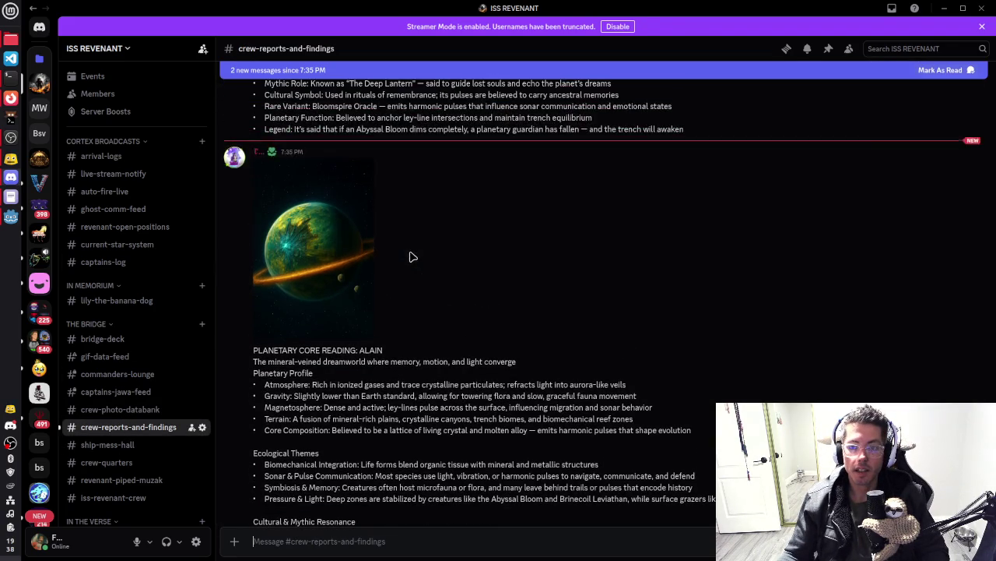
{"action": "scroll", "coordinate": [403, 294], "scroll_direction": "up", "scroll_amount": 2}
{"action": "left_click", "coordinate": [358, 350]}
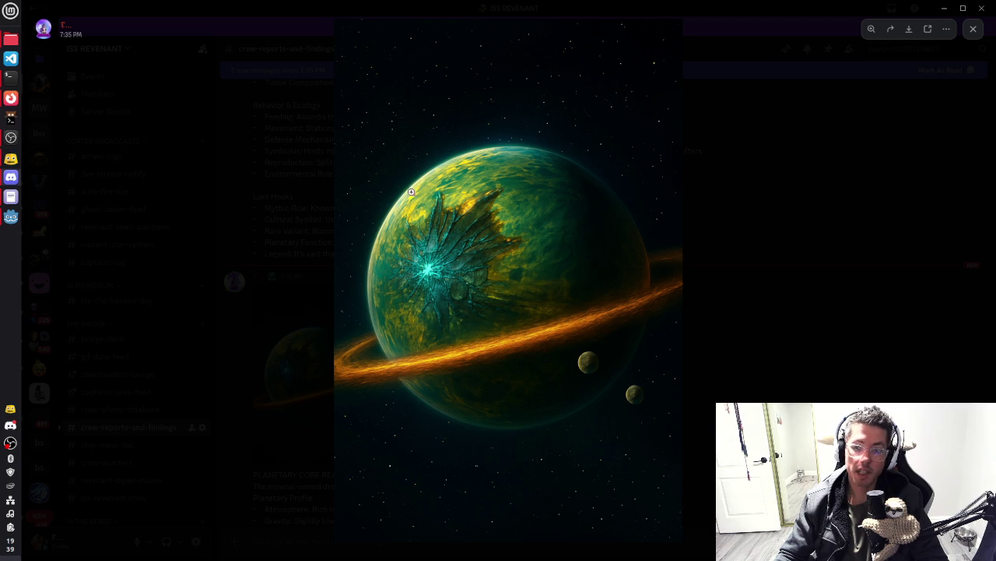
{"action": "left_click", "coordinate": [811, 302]}
{"action": "scroll", "coordinate": [496, 354], "scroll_direction": "down", "scroll_amount": 3}
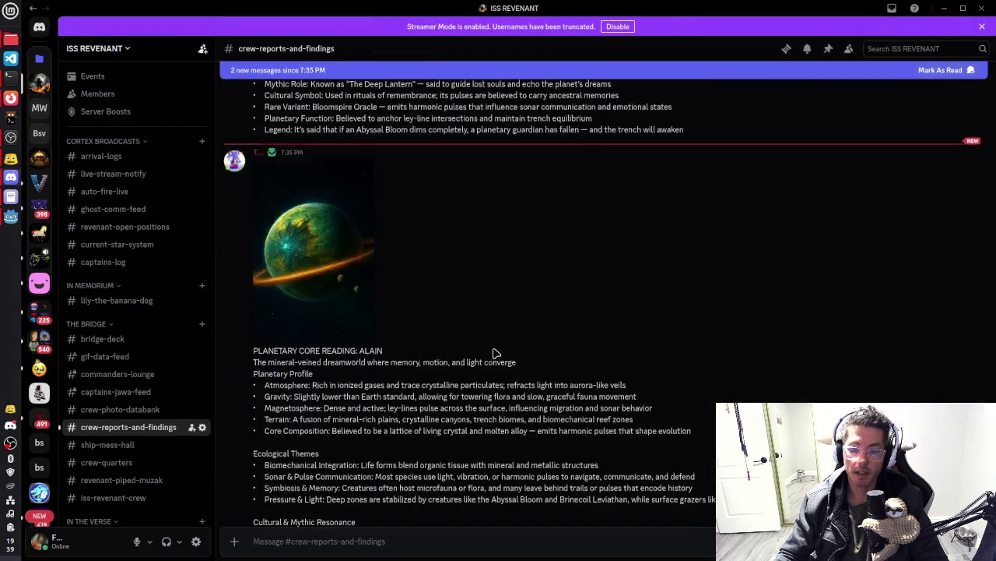
{"action": "left_click_drag", "start_coordinate": [383, 288], "coordinate": [358, 288]}
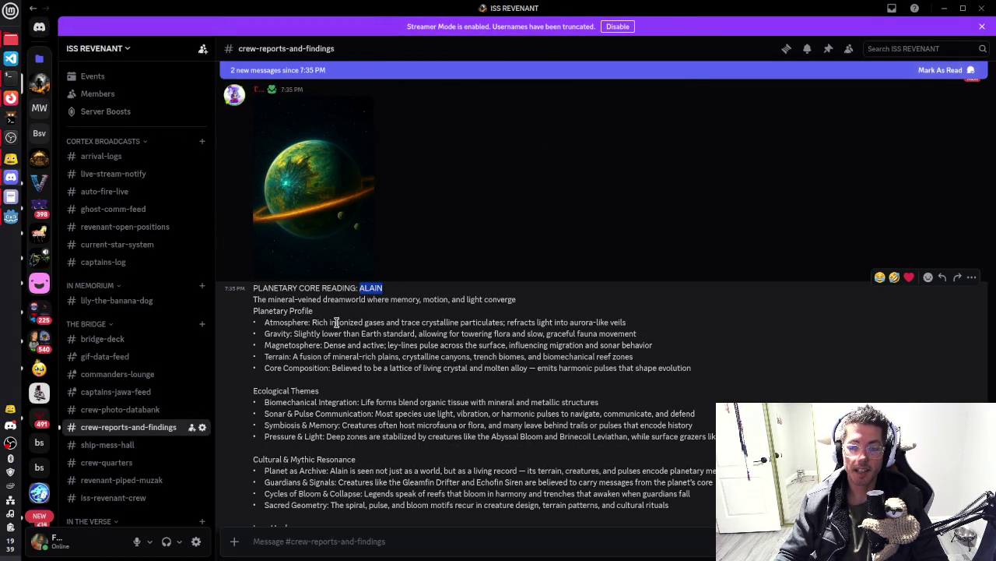
{"action": "mouse_move", "coordinate": [321, 322]}
{"action": "left_mouse_down"}
{"action": "mouse_move", "coordinate": [354, 333]}
{"action": "mouse_move", "coordinate": [640, 319]}
{"action": "left_mouse_up"}
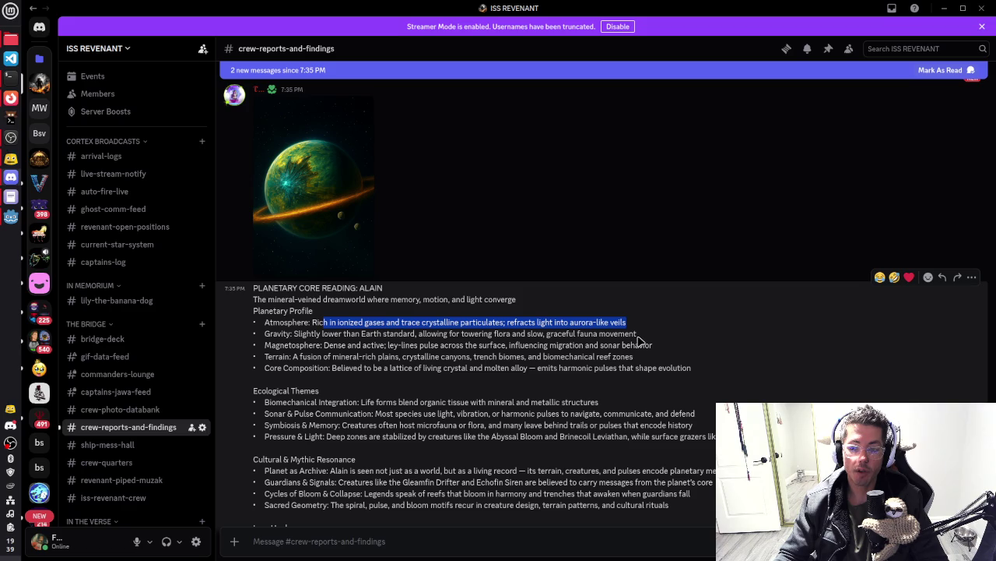
{"action": "scroll", "coordinate": [656, 328], "scroll_direction": "down", "scroll_amount": 2}
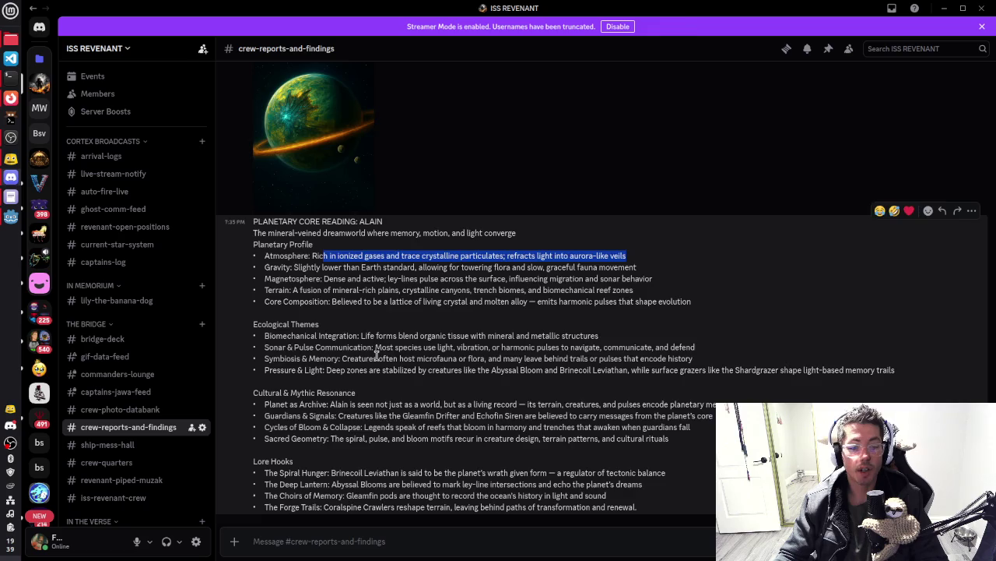
{"action": "scroll", "coordinate": [376, 355], "scroll_direction": "up", "scroll_amount": 3}
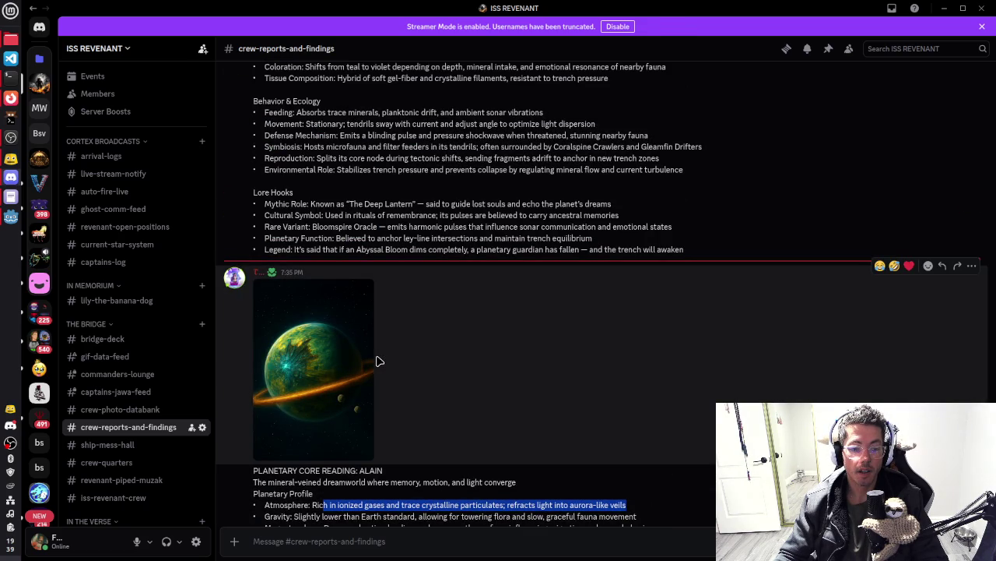
{"action": "scroll", "coordinate": [377, 362], "scroll_direction": "down", "scroll_amount": 3}
{"action": "left_click", "coordinate": [369, 363]}
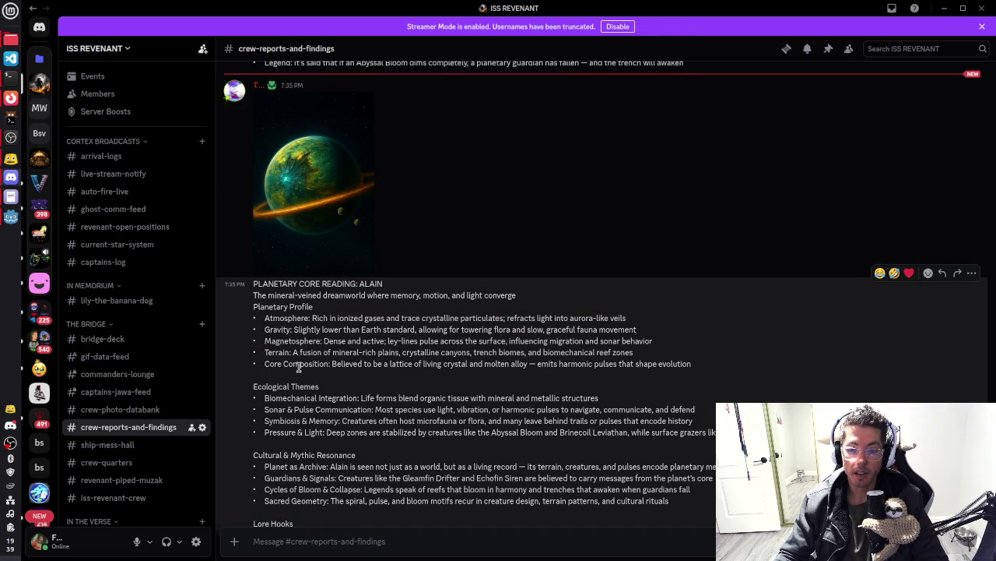
{"action": "left_click_drag", "start_coordinate": [332, 365], "coordinate": [526, 361]}
{"action": "left_click_drag", "start_coordinate": [616, 361], "coordinate": [690, 360]}
{"action": "left_click", "coordinate": [362, 345]}
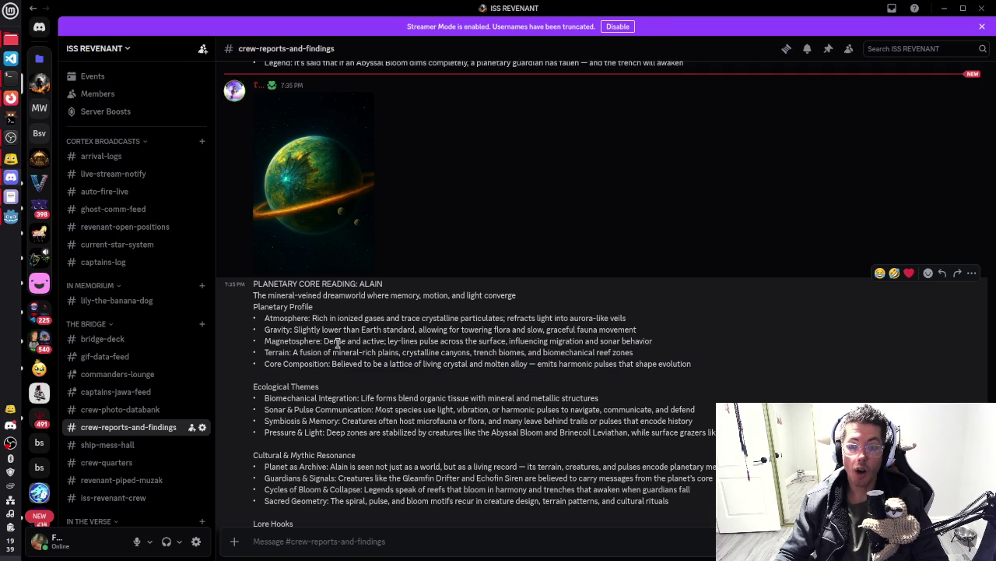
{"action": "scroll", "coordinate": [337, 344], "scroll_direction": "down", "scroll_amount": 2}
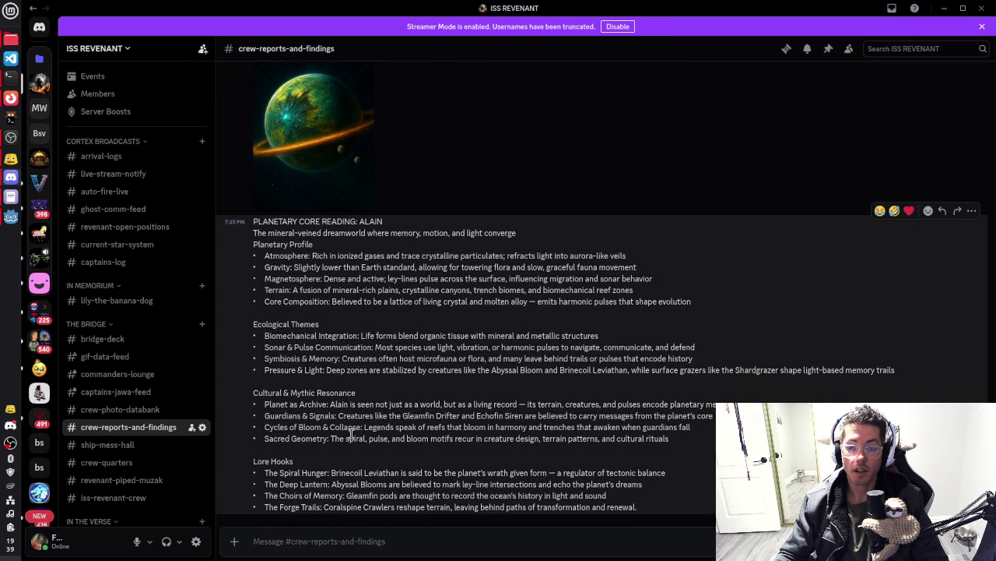
{"action": "scroll", "coordinate": [361, 408], "scroll_direction": "up", "scroll_amount": 1}
{"action": "scroll", "coordinate": [411, 377], "scroll_direction": "up", "scroll_amount": 10}
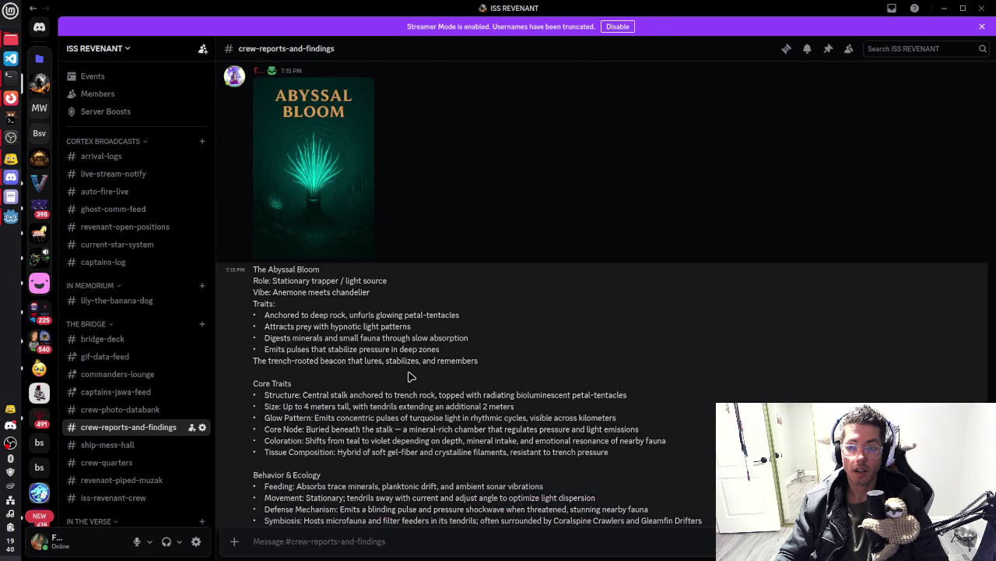
{"action": "scroll", "coordinate": [411, 377], "scroll_direction": "down", "scroll_amount": 10}
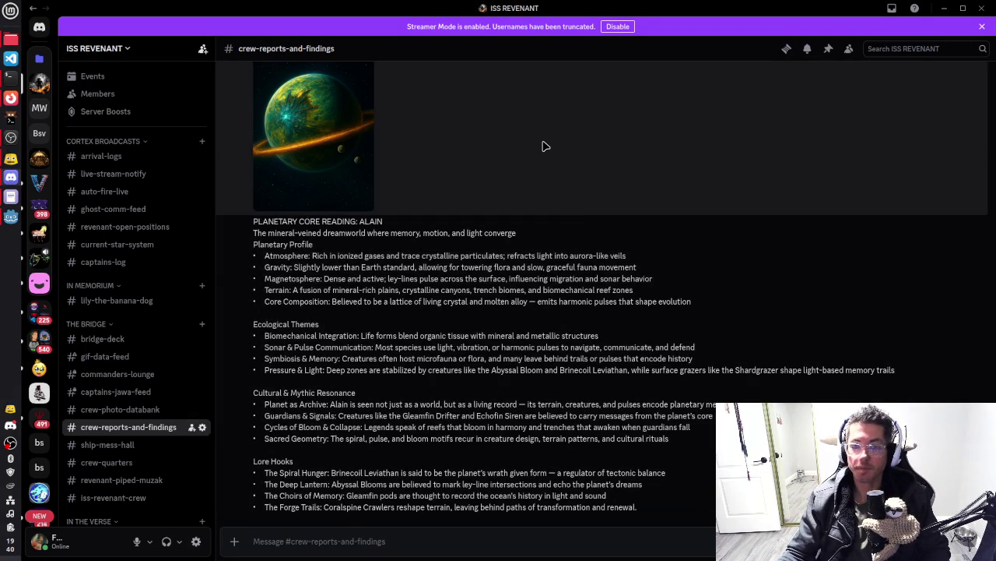
Back in Godot, enable Emitting on the GPUParticles3D and save exit_point
{"action": "key", "text": "alt+Tab"}
{"action": "mouse_move", "coordinate": [669, 252]}
{"action": "left_mouse_down"}
{"action": "mouse_move", "coordinate": [627, 236]}
{"action": "mouse_move", "coordinate": [583, 196]}
{"action": "mouse_move", "coordinate": [603, 185]}
{"action": "mouse_move", "coordinate": [658, 190]}
{"action": "mouse_move", "coordinate": [514, 283]}
{"action": "mouse_move", "coordinate": [547, 291]}
{"action": "mouse_move", "coordinate": [589, 232]}
{"action": "left_mouse_up"}
{"action": "left_click", "coordinate": [918, 148]}
{"action": "key", "text": "ctrl+s"}
Lower the particle emitter slightly along Y, save, and close the exit_point scene
{"action": "mouse_move", "coordinate": [529, 260]}
{"action": "left_mouse_down"}
{"action": "mouse_move", "coordinate": [638, 243]}
{"action": "mouse_move", "coordinate": [574, 269]}
{"action": "mouse_move", "coordinate": [565, 260]}
{"action": "mouse_move", "coordinate": [627, 226]}
{"action": "mouse_move", "coordinate": [554, 209]}
{"action": "left_mouse_up"}
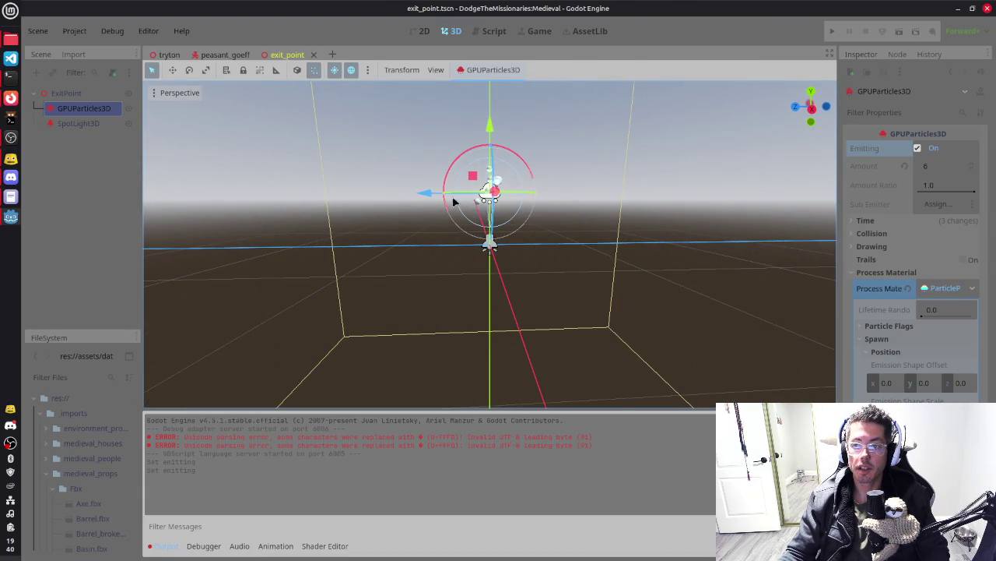
{"action": "left_click_drag", "start_coordinate": [493, 127], "coordinate": [489, 163]}
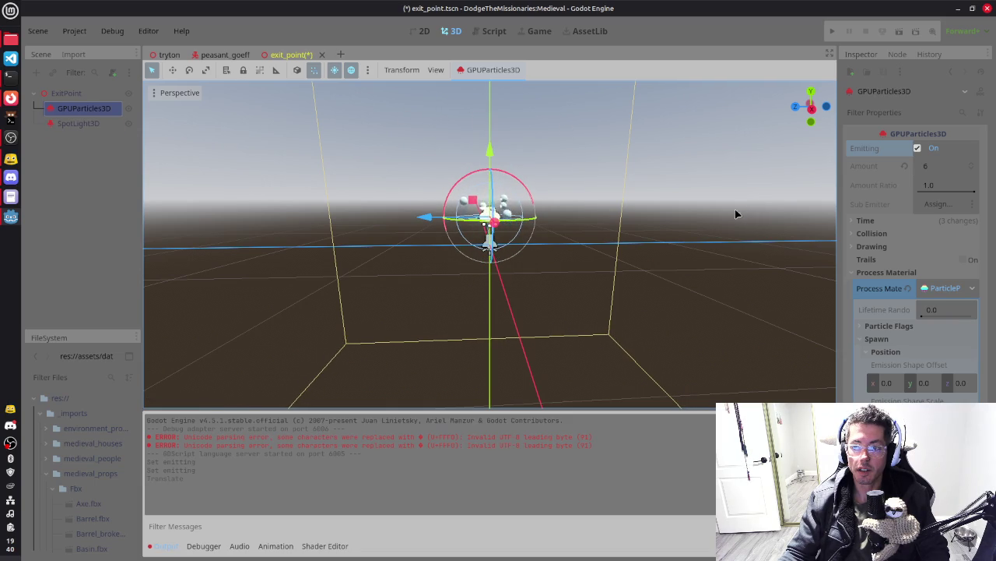
{"action": "left_click_drag", "start_coordinate": [739, 211], "coordinate": [642, 256]}
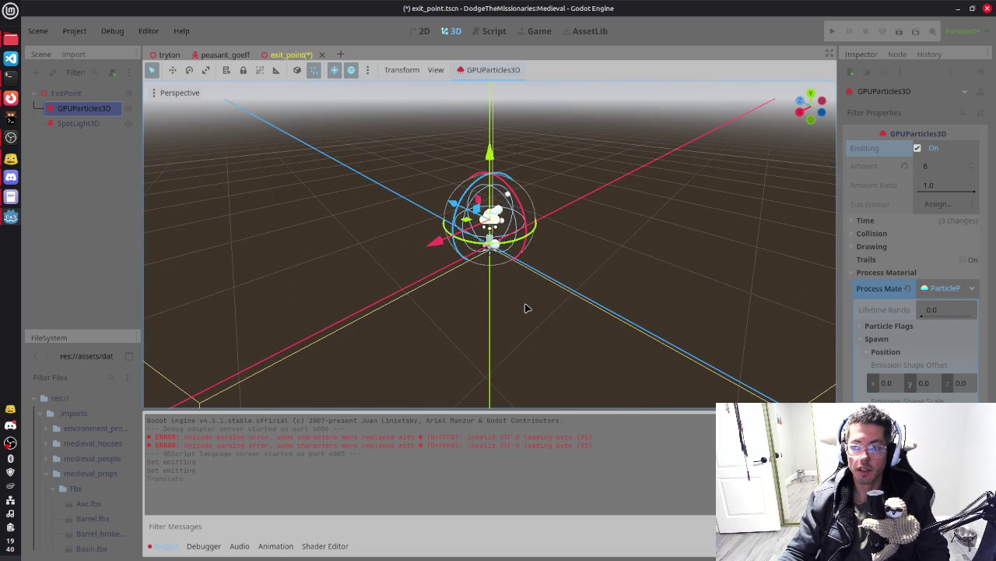
{"action": "left_click_drag", "start_coordinate": [525, 304], "coordinate": [619, 294]}
{"action": "key", "text": "ctrl+s"}
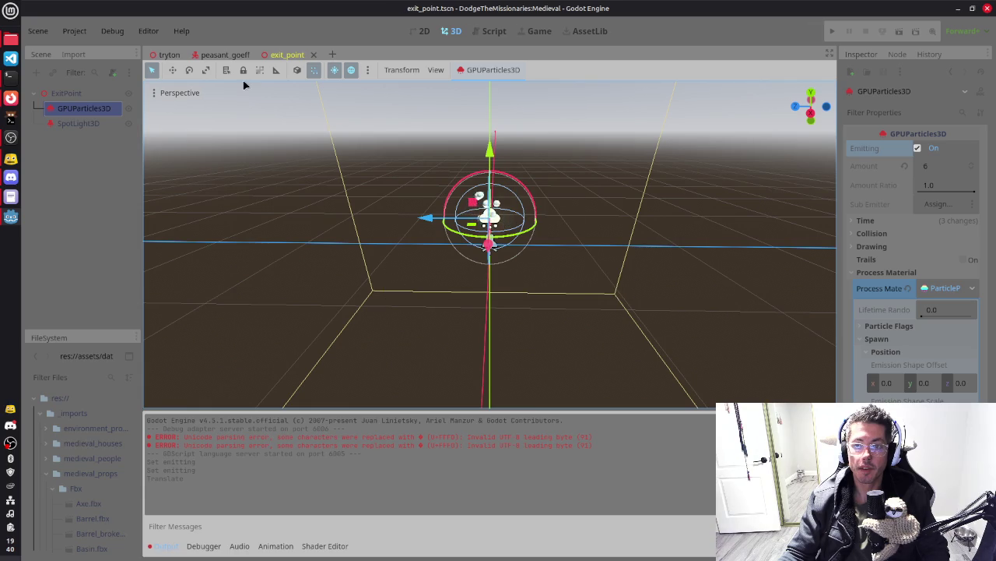
{"action": "left_click", "coordinate": [315, 55]}
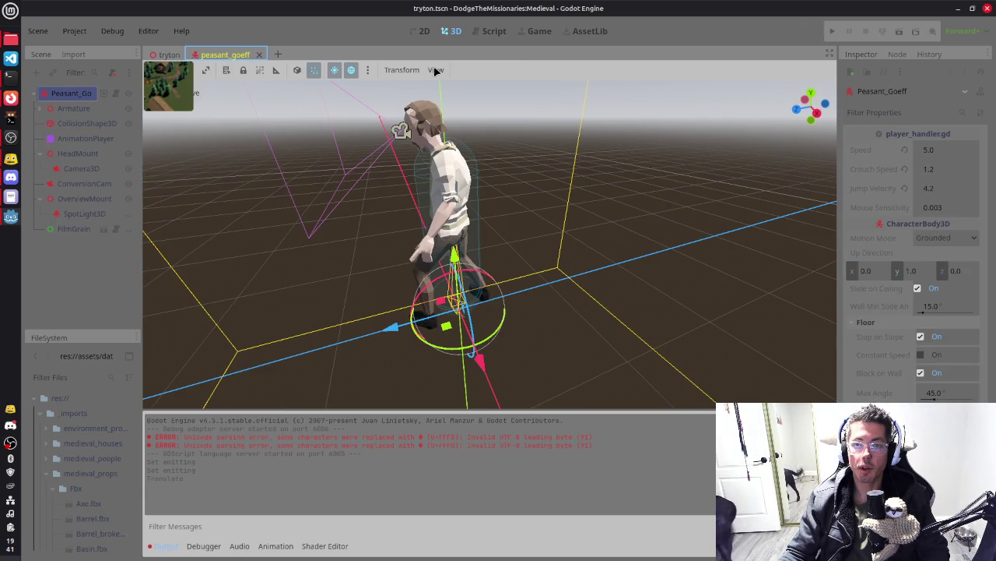
Switch to the tryton village scene and add a Marker3D child under Tryton
{"action": "key", "text": "ctrl+Tab"}
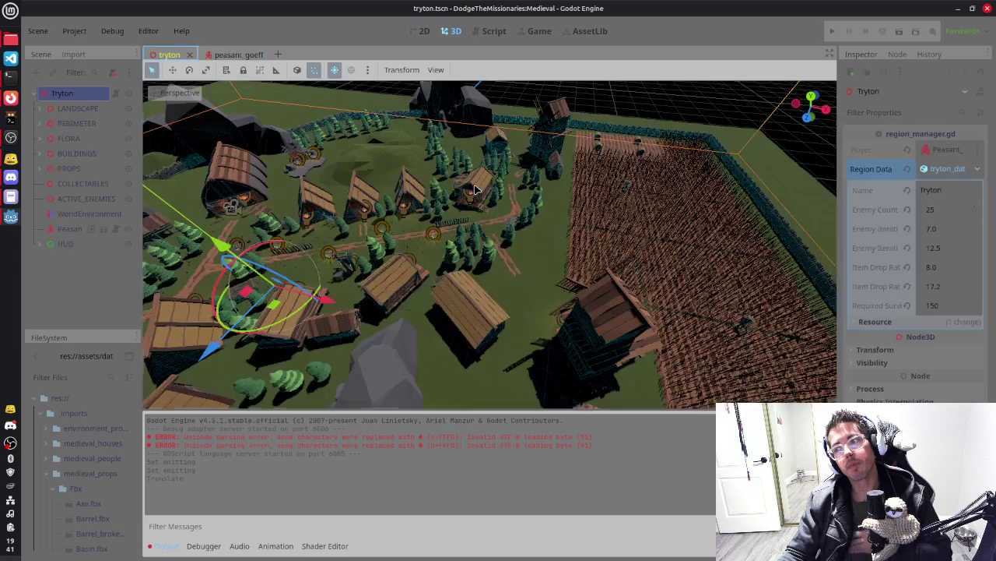
{"action": "left_click_drag", "start_coordinate": [475, 190], "coordinate": [441, 269]}
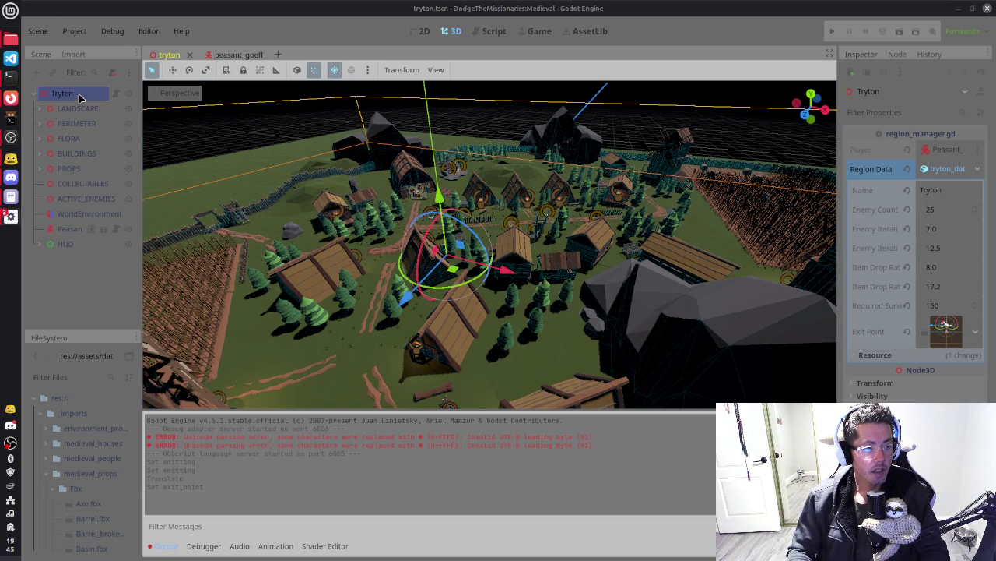
{"action": "key", "text": "ctrl+a"}
{"action": "key", "text": "Return"}
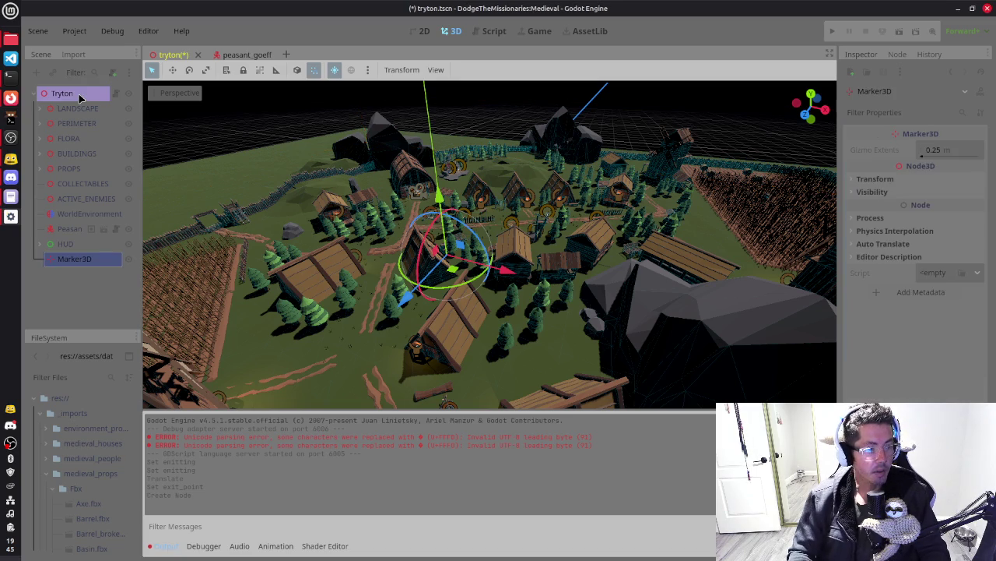
Move the new marker along the X and Z axes toward the fence gate
{"action": "left_click_drag", "start_coordinate": [506, 279], "coordinate": [288, 235]}
{"action": "key", "text": "f"}
{"action": "scroll", "coordinate": [484, 265], "scroll_direction": "up", "scroll_amount": 3}
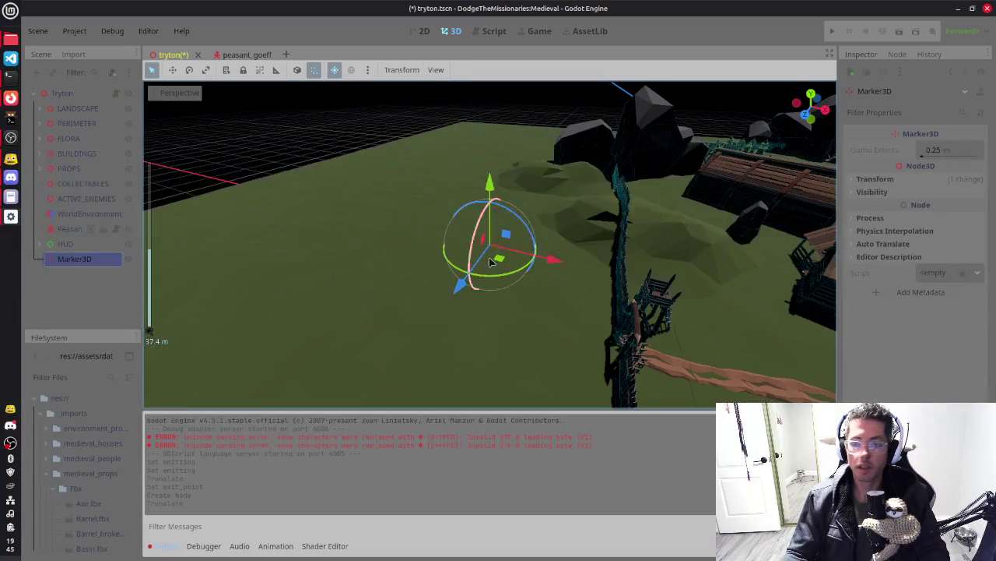
{"action": "left_click_drag", "start_coordinate": [554, 258], "coordinate": [791, 292]}
{"action": "left_click_drag", "start_coordinate": [683, 348], "coordinate": [697, 484]}
{"action": "key", "text": "f"}
Adjust the marker's height back to the ground and slide it beside the gate
{"action": "left_click_drag", "start_coordinate": [492, 194], "coordinate": [492, 146]}
{"action": "key", "text": "f"}
{"action": "scroll", "coordinate": [590, 260], "scroll_direction": "up", "scroll_amount": 4}
{"action": "mouse_move", "coordinate": [591, 260]}
{"action": "left_mouse_down"}
{"action": "mouse_move", "coordinate": [319, 267]}
{"action": "mouse_move", "coordinate": [391, 311]}
{"action": "mouse_move", "coordinate": [374, 248]}
{"action": "mouse_move", "coordinate": [383, 248]}
{"action": "mouse_move", "coordinate": [618, 338]}
{"action": "mouse_move", "coordinate": [692, 282]}
{"action": "mouse_move", "coordinate": [703, 312]}
{"action": "mouse_move", "coordinate": [616, 258]}
{"action": "left_mouse_up"}
{"action": "mouse_move", "coordinate": [500, 182]}
{"action": "left_mouse_down"}
{"action": "mouse_move", "coordinate": [500, 230]}
{"action": "mouse_move", "coordinate": [500, 208]}
{"action": "left_mouse_up"}
{"action": "mouse_move", "coordinate": [599, 255]}
{"action": "left_mouse_down"}
{"action": "mouse_move", "coordinate": [592, 265]}
{"action": "mouse_move", "coordinate": [560, 249]}
{"action": "mouse_move", "coordinate": [401, 296]}
{"action": "mouse_move", "coordinate": [678, 288]}
{"action": "mouse_move", "coordinate": [527, 287]}
{"action": "left_mouse_up"}
{"action": "mouse_move", "coordinate": [437, 306]}
{"action": "left_mouse_down"}
{"action": "mouse_move", "coordinate": [460, 276]}
{"action": "mouse_move", "coordinate": [718, 309]}
{"action": "left_mouse_up"}
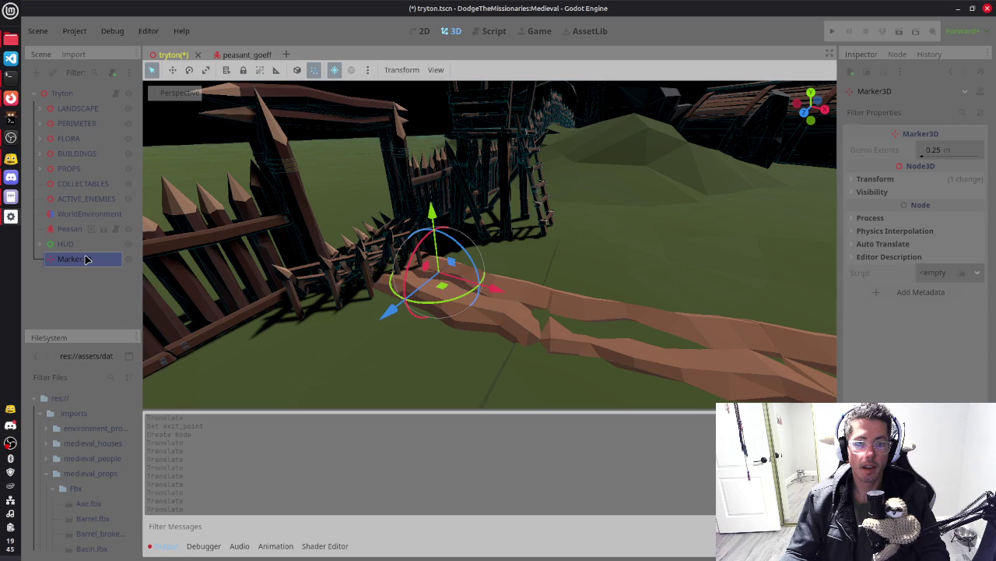
Rename the Marker3D to ExitPointSpawn and save the tryton scene
{"action": "double_click", "coordinate": [78, 258]}
{"action": "type", "text": "ExitPointSpa"}
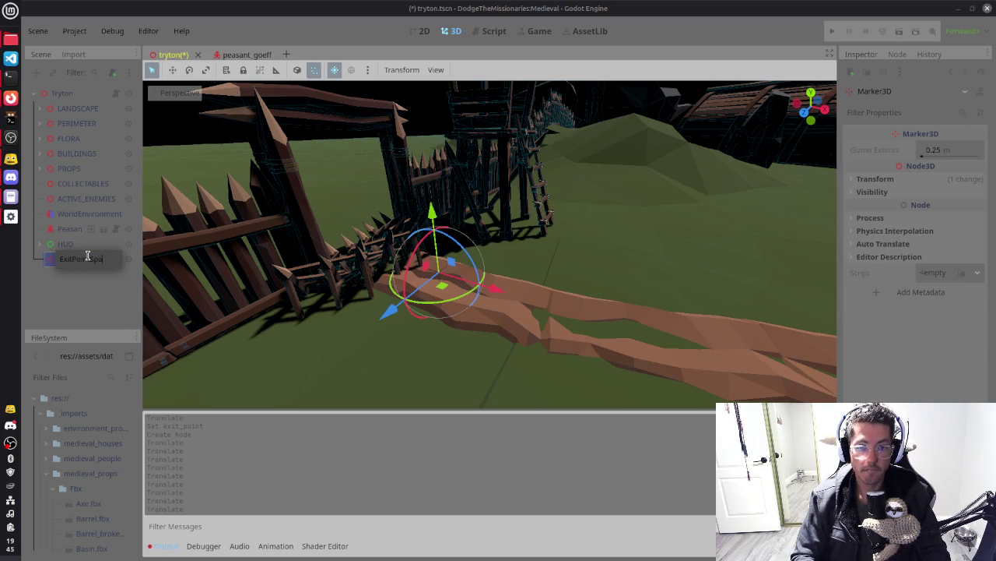
{"action": "type", "text": "wn"}
{"action": "key", "text": "Return"}
{"action": "key", "text": "ctrl+s"}
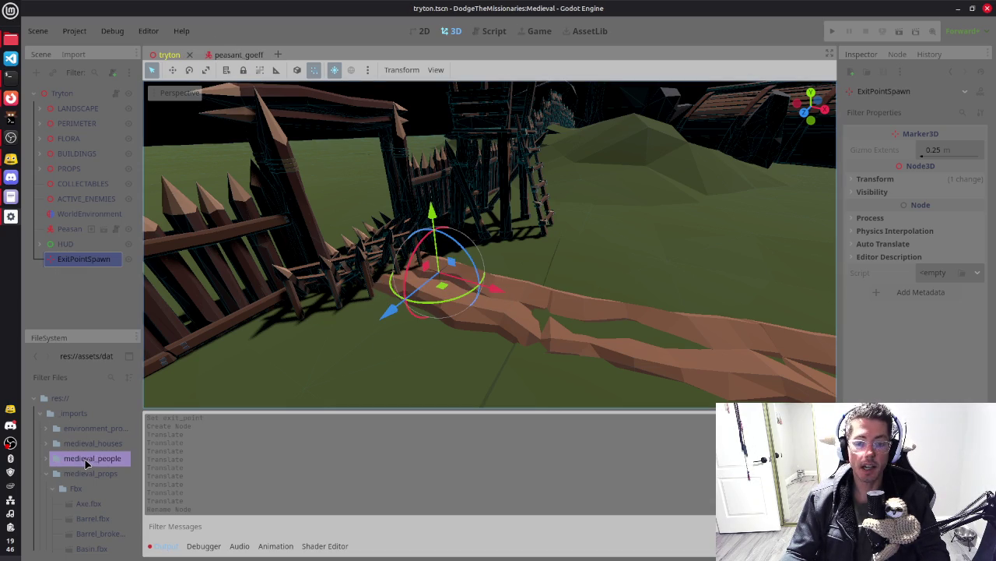
Scroll the FileSystem dock past the collectables data folder and expand prefabs
{"action": "scroll", "coordinate": [77, 498], "scroll_direction": "down", "scroll_amount": 2}
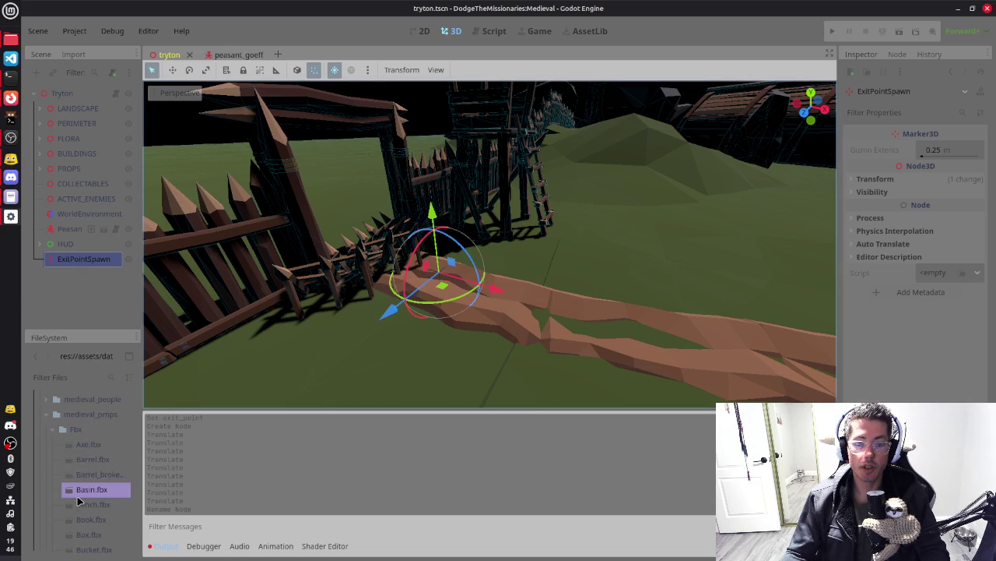
{"action": "scroll", "coordinate": [58, 444], "scroll_direction": "down", "scroll_amount": 10}
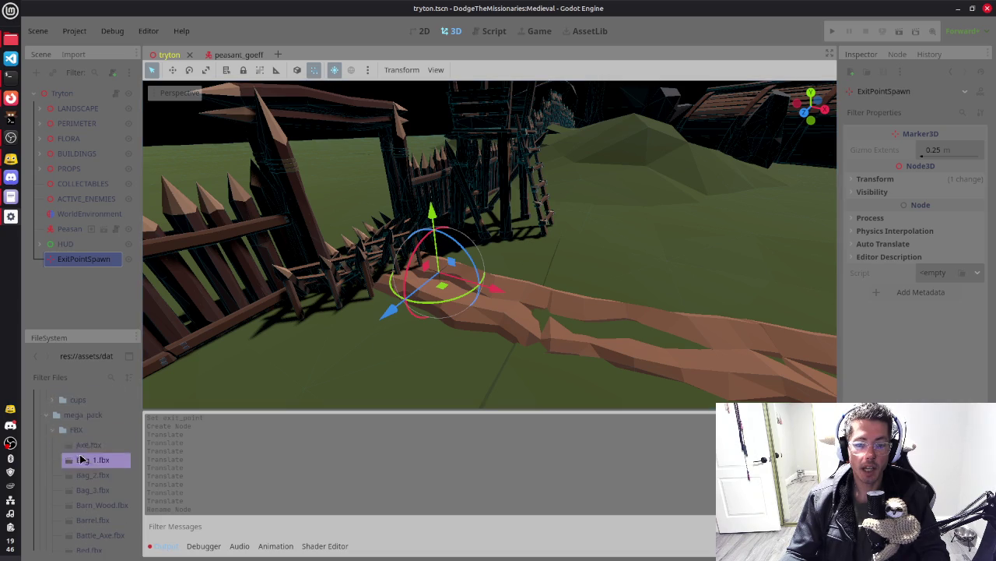
{"action": "scroll", "coordinate": [49, 420], "scroll_direction": "down", "scroll_amount": 5}
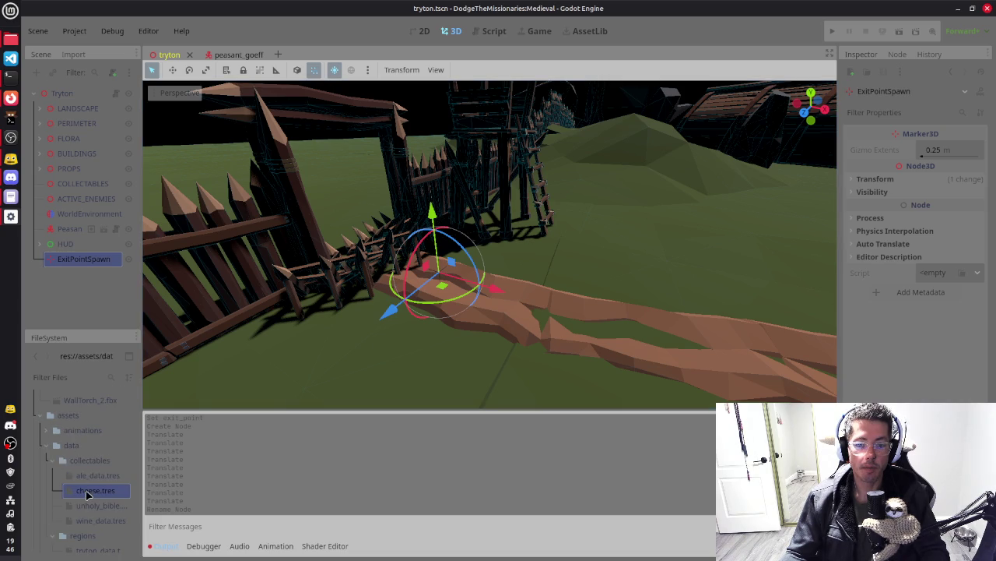
{"action": "left_click", "coordinate": [49, 462]}
{"action": "left_click", "coordinate": [50, 462]}
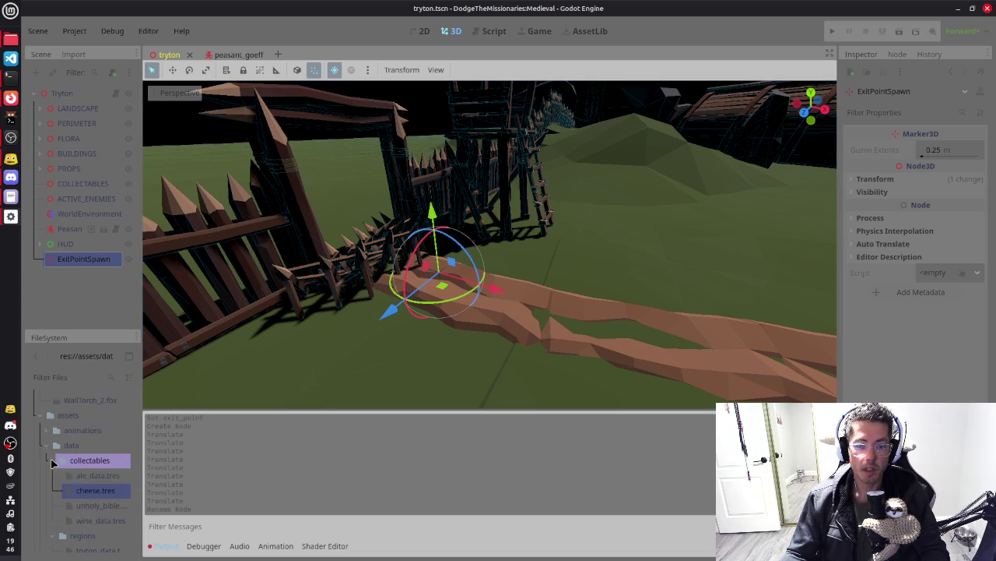
{"action": "scroll", "coordinate": [89, 483], "scroll_direction": "down", "scroll_amount": 3}
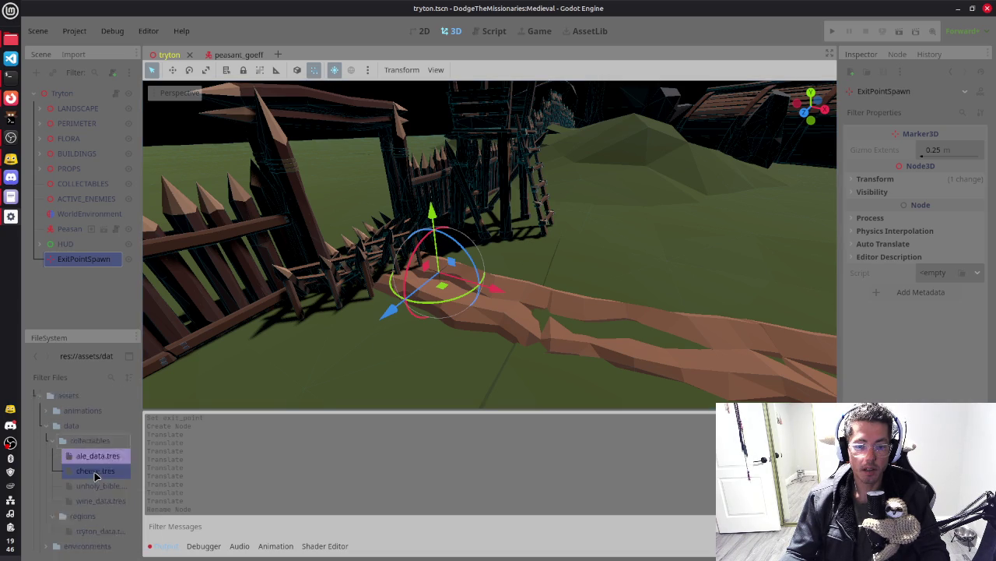
{"action": "scroll", "coordinate": [75, 441], "scroll_direction": "down", "scroll_amount": 5}
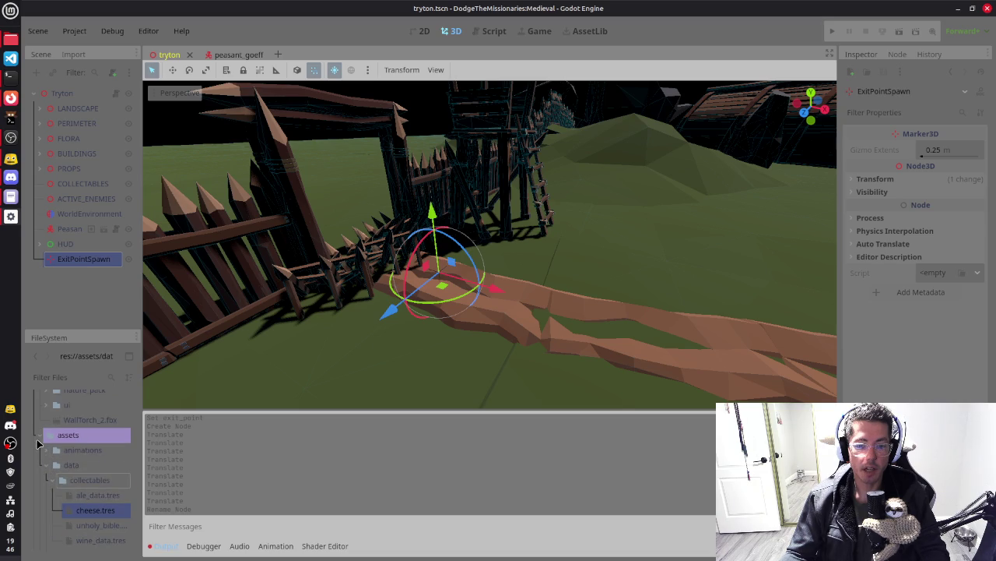
{"action": "double_click", "coordinate": [49, 456]}
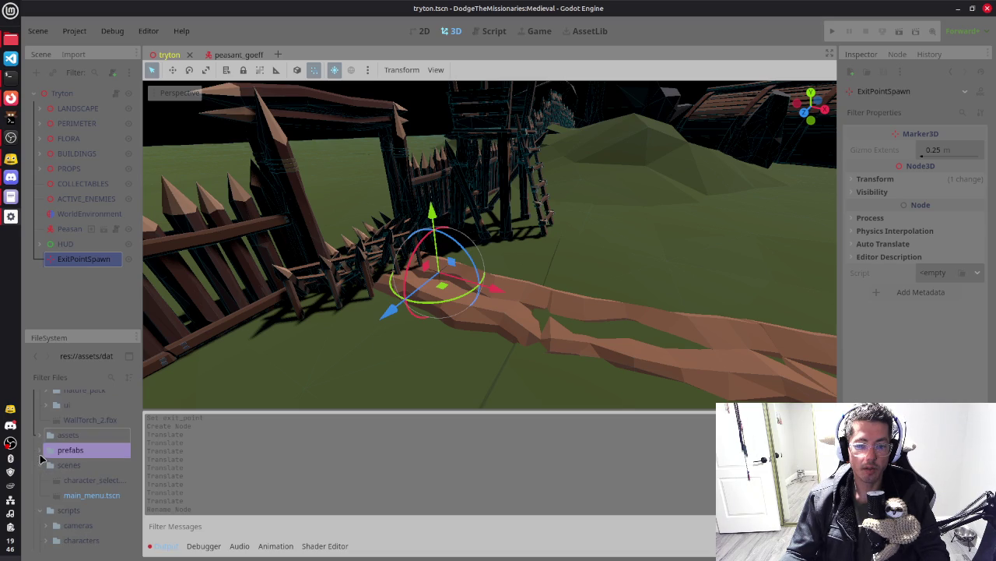
Open exit_point.tscn from prefabs/collectables and select its ExitPoint root node
{"action": "left_click", "coordinate": [46, 494]}
{"action": "scroll", "coordinate": [63, 467], "scroll_direction": "down", "scroll_amount": 2}
{"action": "left_click", "coordinate": [73, 471]}
{"action": "double_click", "coordinate": [73, 467]}
{"action": "left_click_drag", "start_coordinate": [597, 247], "coordinate": [566, 247]}
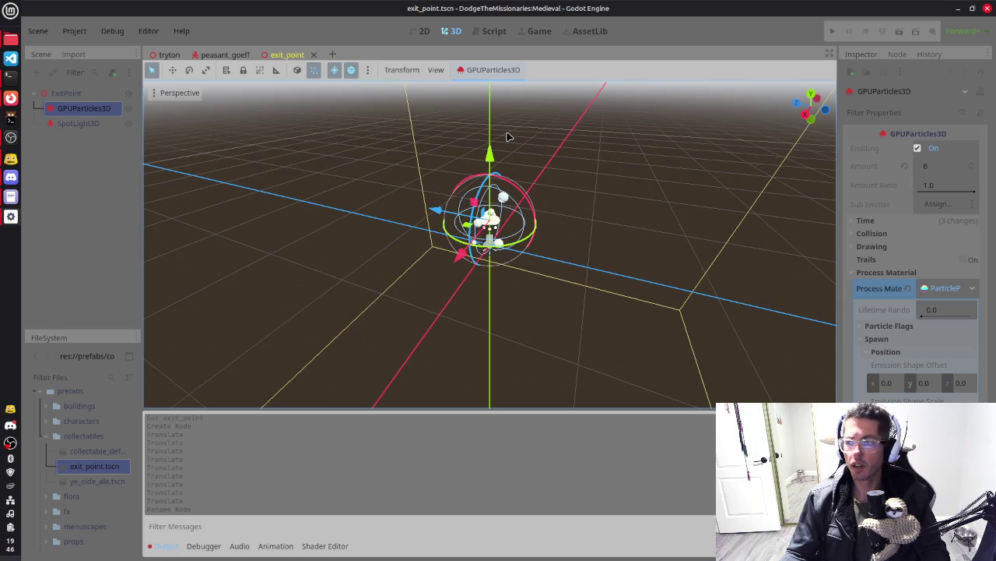
{"action": "left_click", "coordinate": [68, 95]}
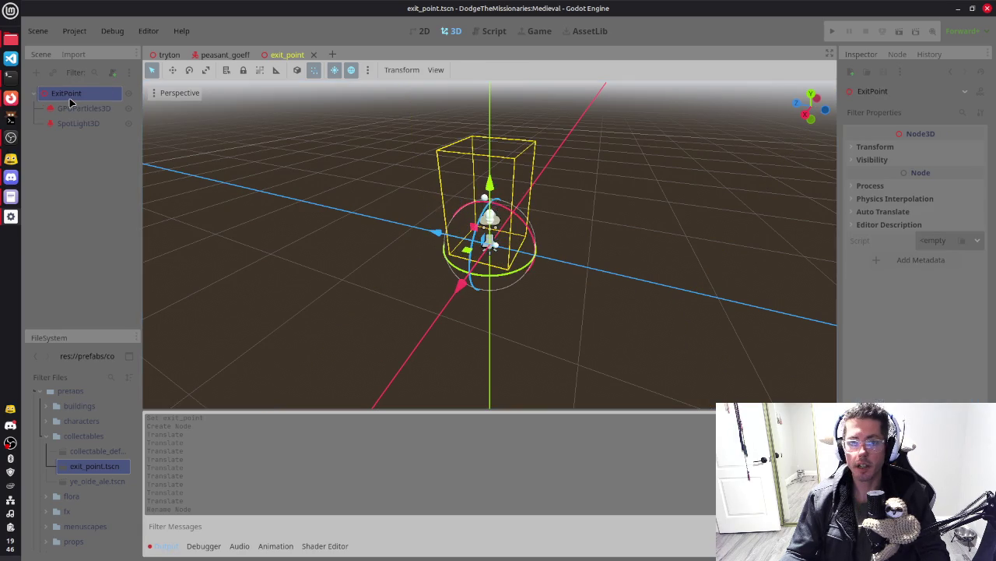
Add an Area3D under ExitPoint with a CollisionShape3D using a SphereShape3D
{"action": "key", "text": "ctrl+a"}
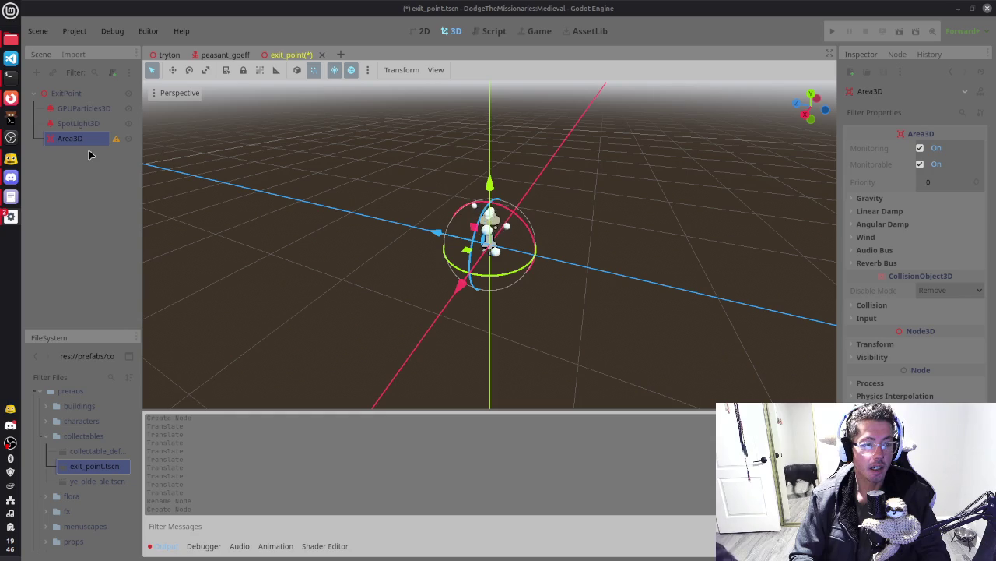
{"action": "key", "text": "ctrl+a"}
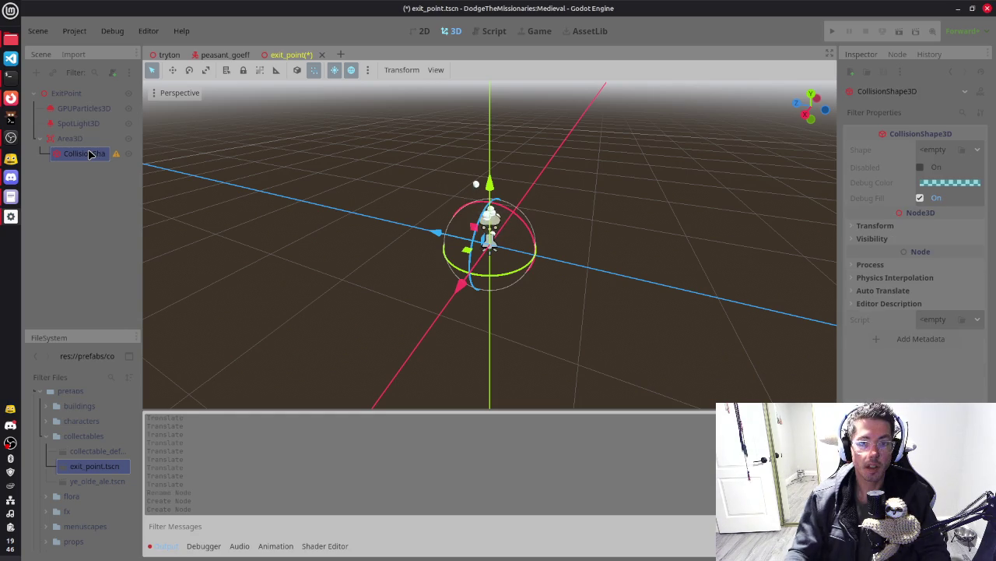
{"action": "left_click", "coordinate": [938, 150]}
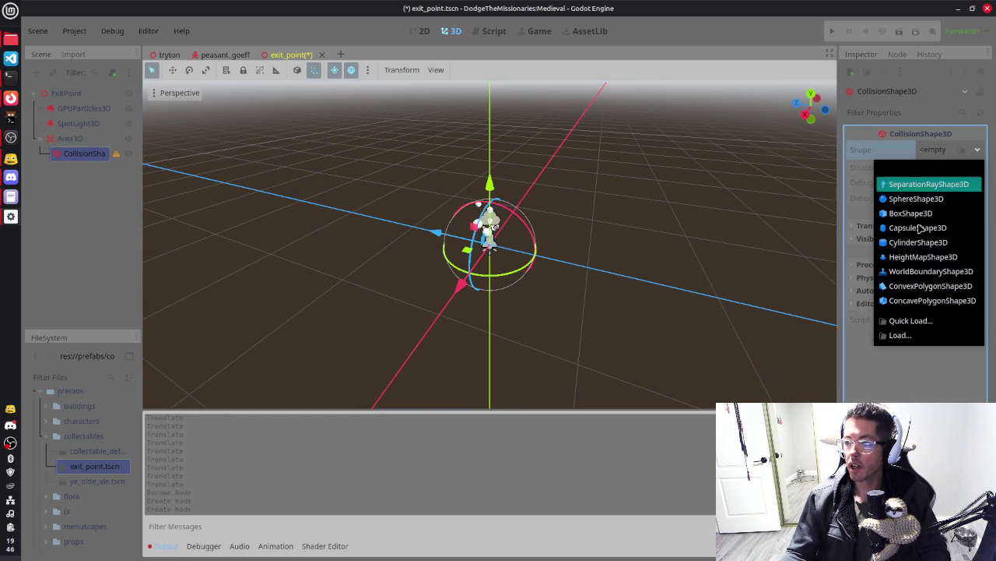
{"action": "left_click", "coordinate": [918, 203]}
{"action": "left_click_drag", "start_coordinate": [664, 223], "coordinate": [719, 171]}
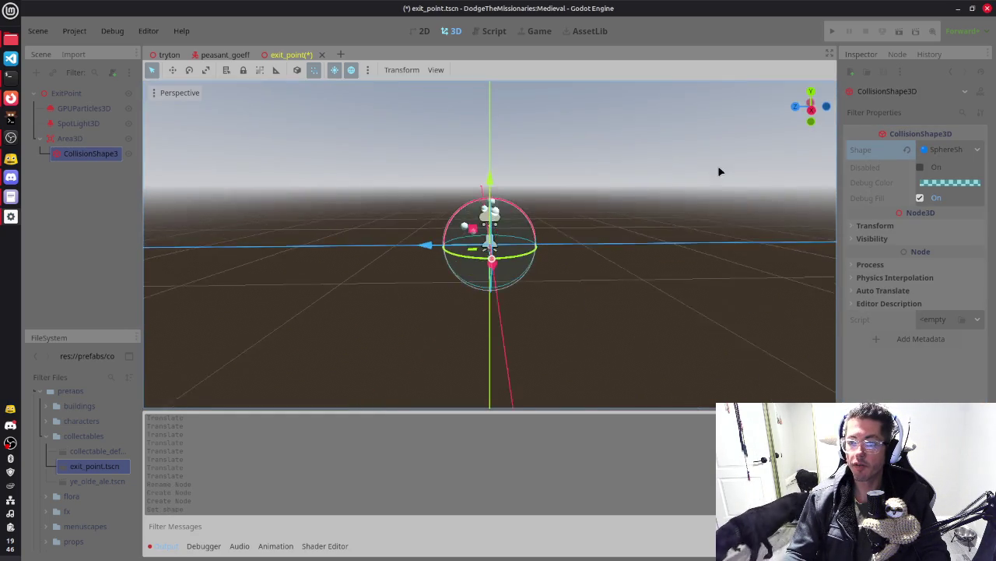
Raise the Area3D slightly above the exit point
{"action": "left_click", "coordinate": [71, 139]}
{"action": "mouse_move", "coordinate": [489, 180]}
{"action": "left_mouse_down"}
{"action": "mouse_move", "coordinate": [493, 129]}
{"action": "mouse_move", "coordinate": [492, 156]}
{"action": "mouse_move", "coordinate": [549, 254]}
{"action": "mouse_move", "coordinate": [369, 300]}
{"action": "mouse_move", "coordinate": [577, 320]}
{"action": "mouse_move", "coordinate": [614, 305]}
{"action": "left_mouse_up"}
{"action": "key", "text": "KP_1"}
{"action": "left_click", "coordinate": [86, 144]}
Rename the Area3D to ExitArea and save the exit_point scene
{"action": "double_click", "coordinate": [86, 140]}
{"action": "type", "text": "ExitA"}
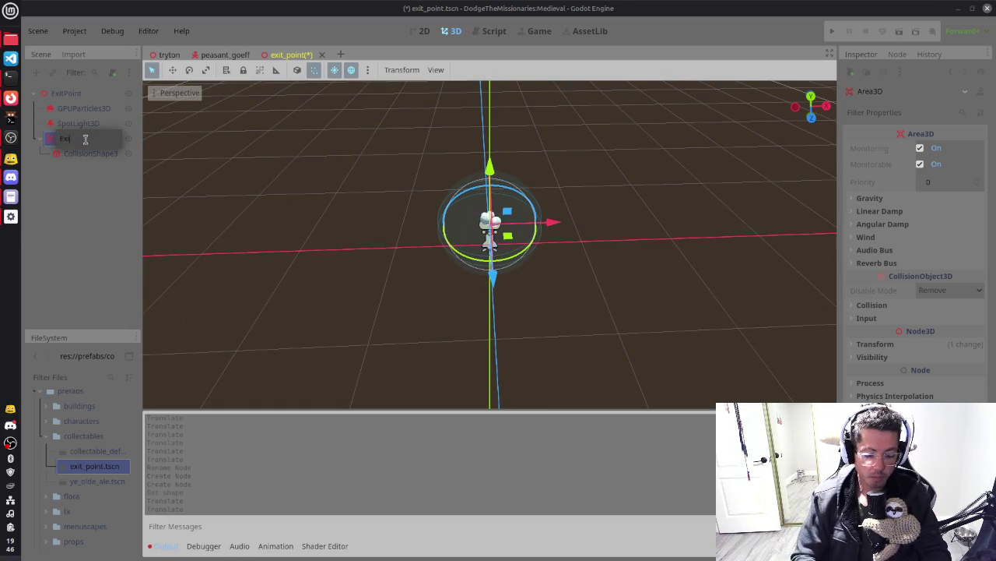
{"action": "type", "text": "r"}
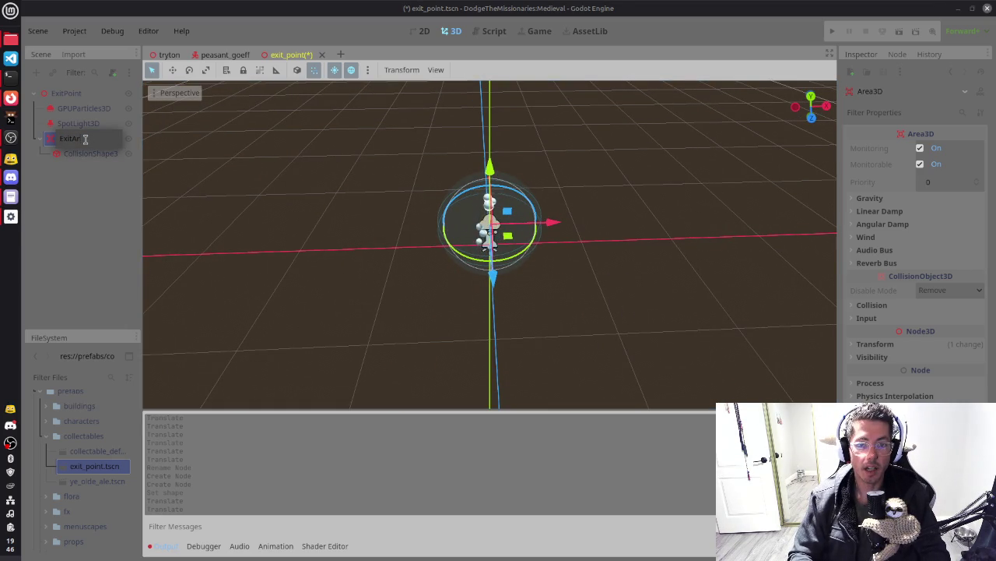
{"action": "type", "text": "ea"}
{"action": "key", "text": "Return"}
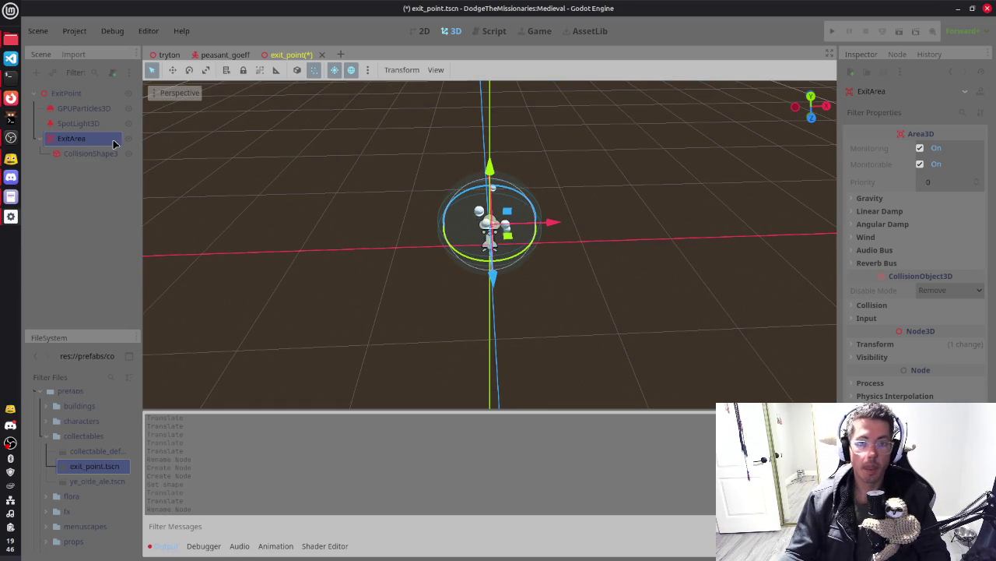
{"action": "key", "text": "ctrl+s"}
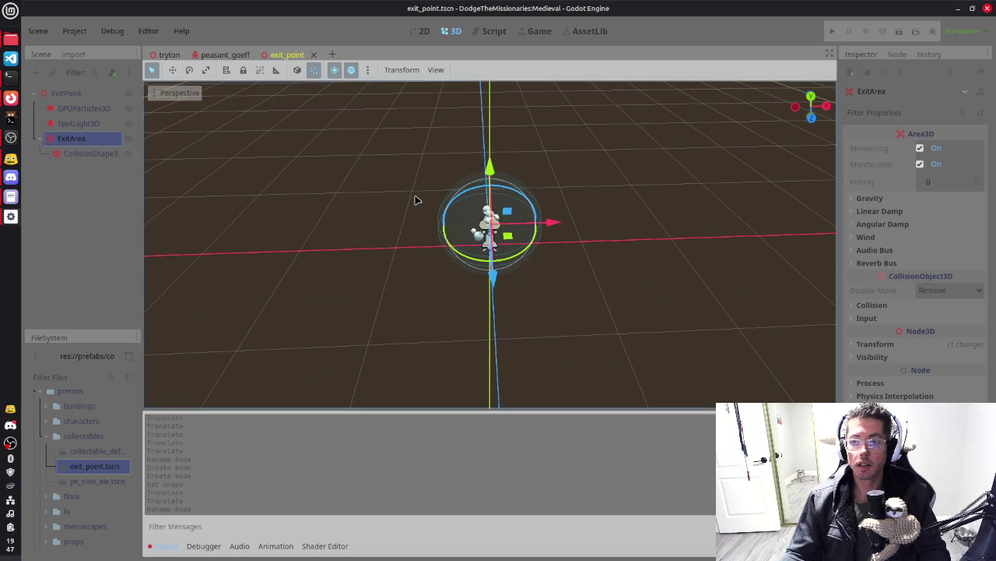
Create exit_point.gd in res://scripts/collectables and attach it to the ExitPoint root
{"action": "left_click", "coordinate": [82, 94]}
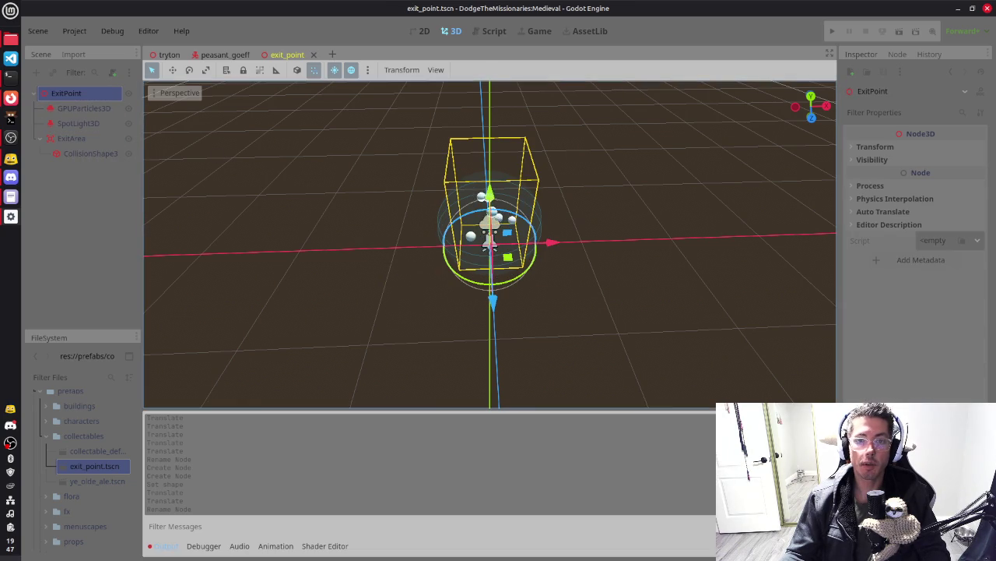
{"action": "left_click", "coordinate": [950, 240]}
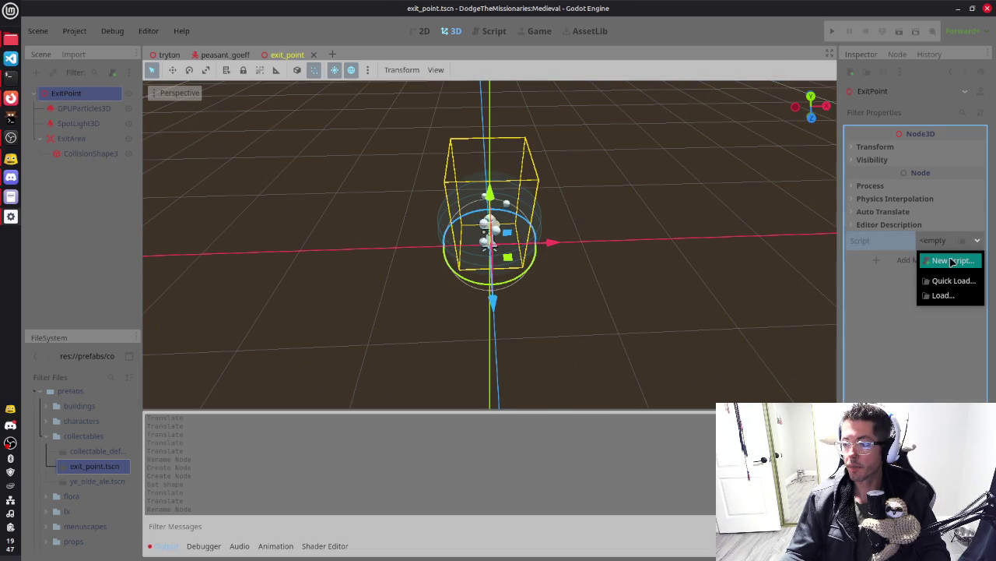
{"action": "left_click", "coordinate": [951, 261]}
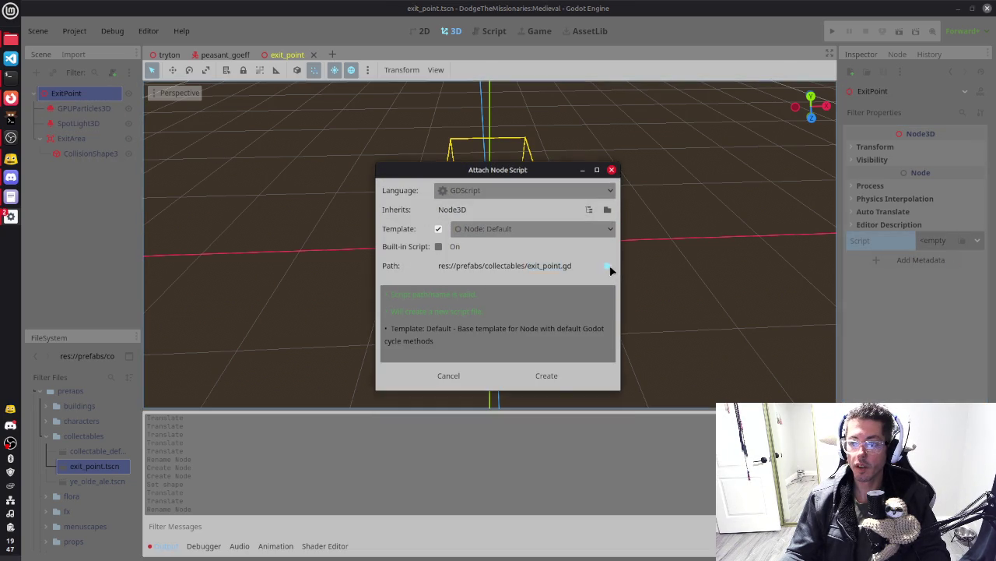
{"action": "left_click", "coordinate": [609, 266]}
{"action": "left_click", "coordinate": [263, 112]}
{"action": "left_click", "coordinate": [264, 112]}
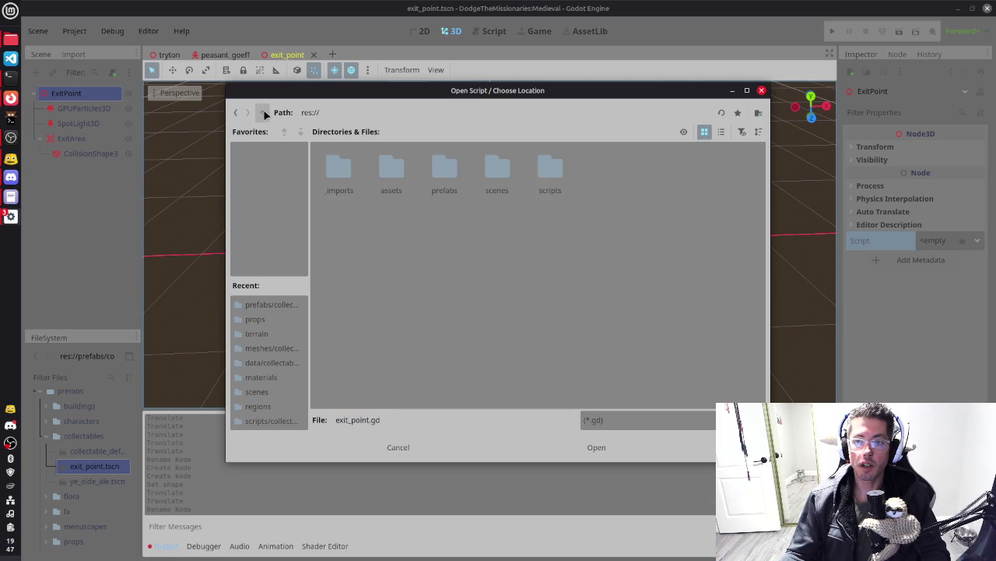
{"action": "double_click", "coordinate": [547, 170]}
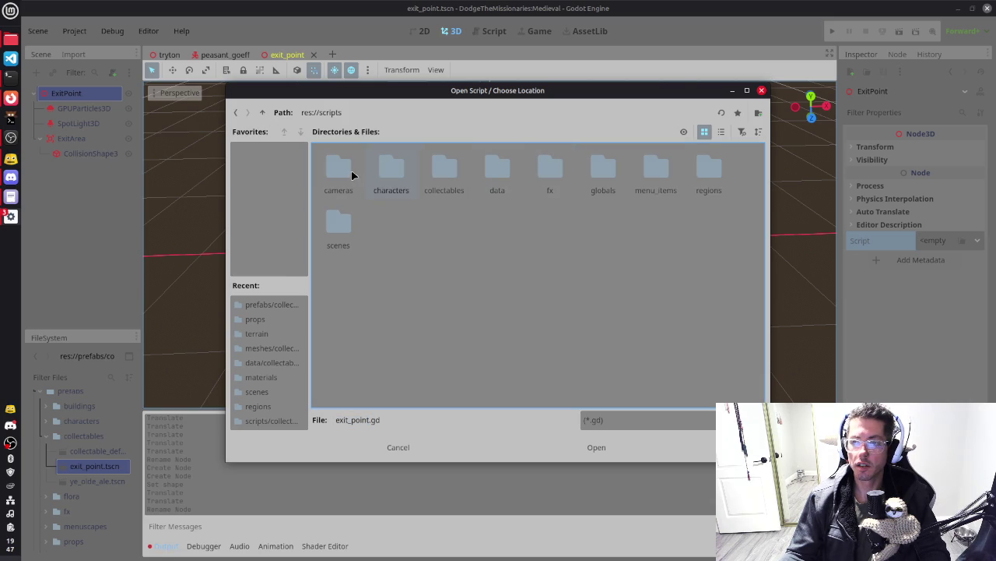
{"action": "double_click", "coordinate": [443, 172]}
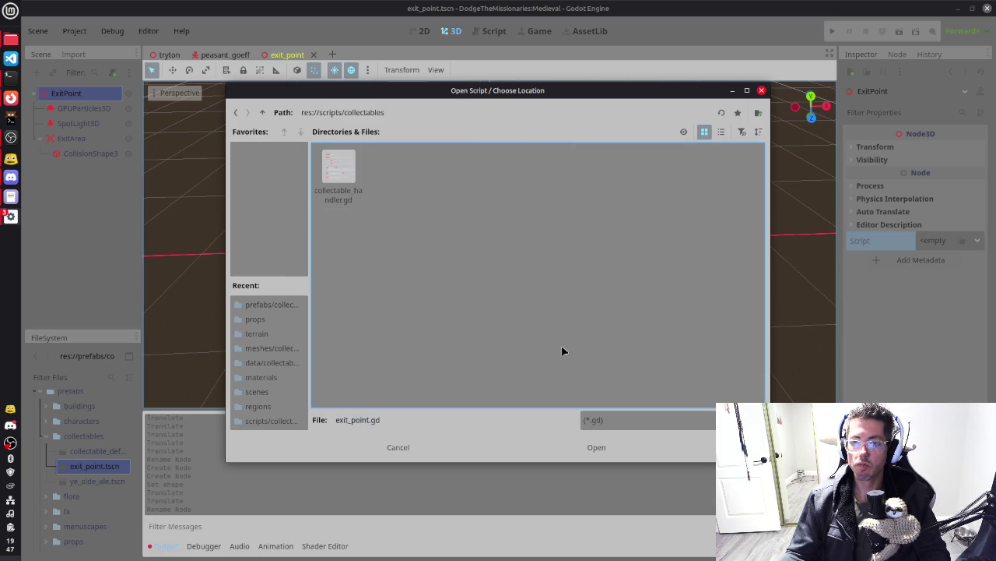
{"action": "left_click", "coordinate": [404, 422]}
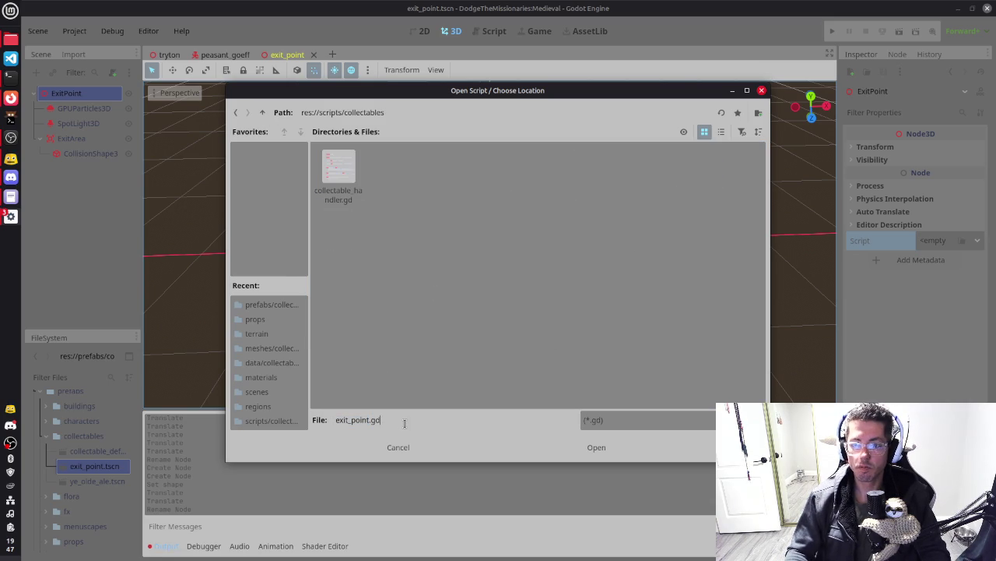
{"action": "left_click", "coordinate": [597, 449]}
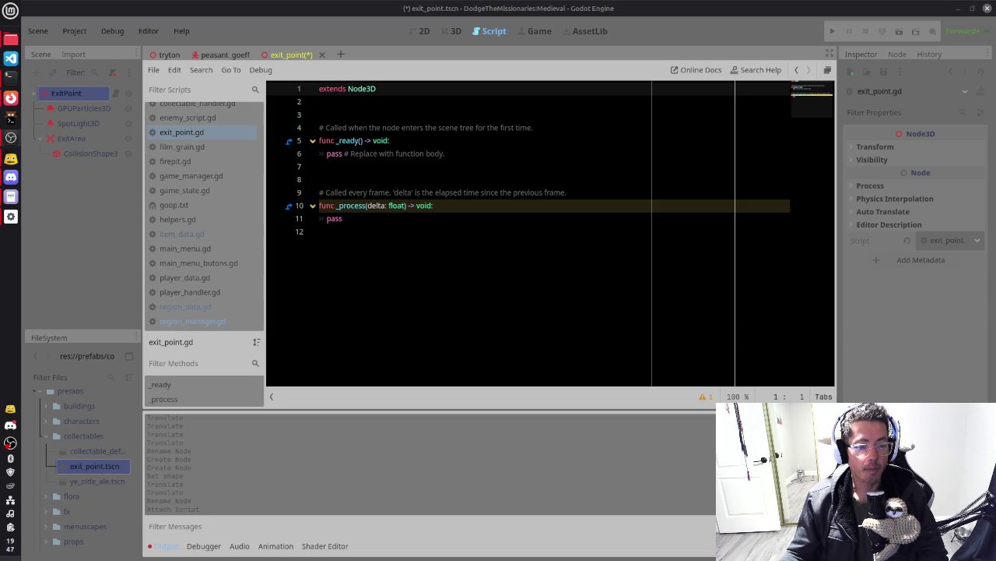
Delete the template comment lines above _ready and _process in exit_point.gd
{"action": "left_click", "coordinate": [489, 162]}
{"action": "key", "text": "Down"}
{"action": "key", "text": "Down"}
{"action": "key", "text": "Down"}
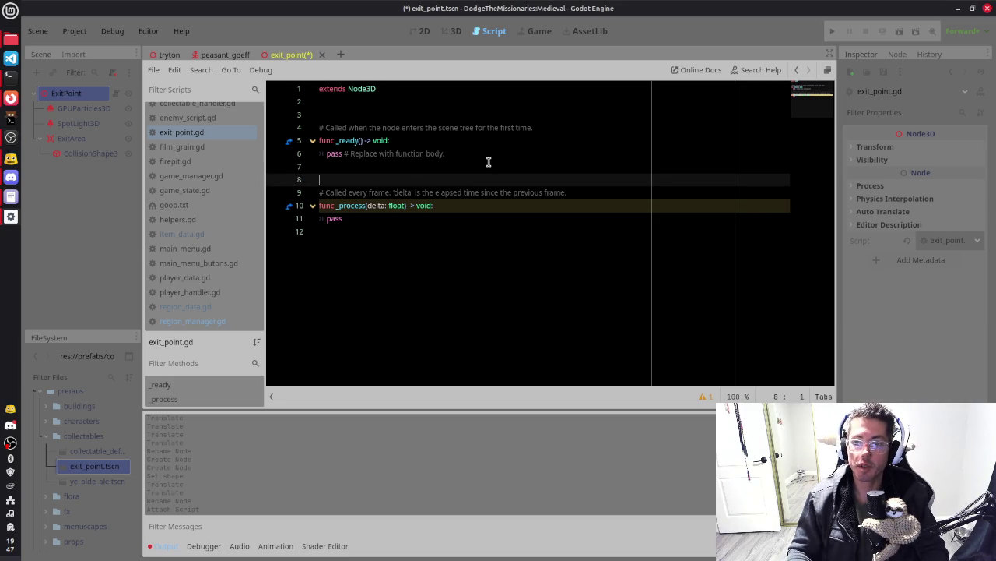
{"action": "key", "text": "End"}
{"action": "key", "text": "Up"}
{"action": "key", "text": "shift+Up"}
{"action": "key", "text": "shift+Up"}
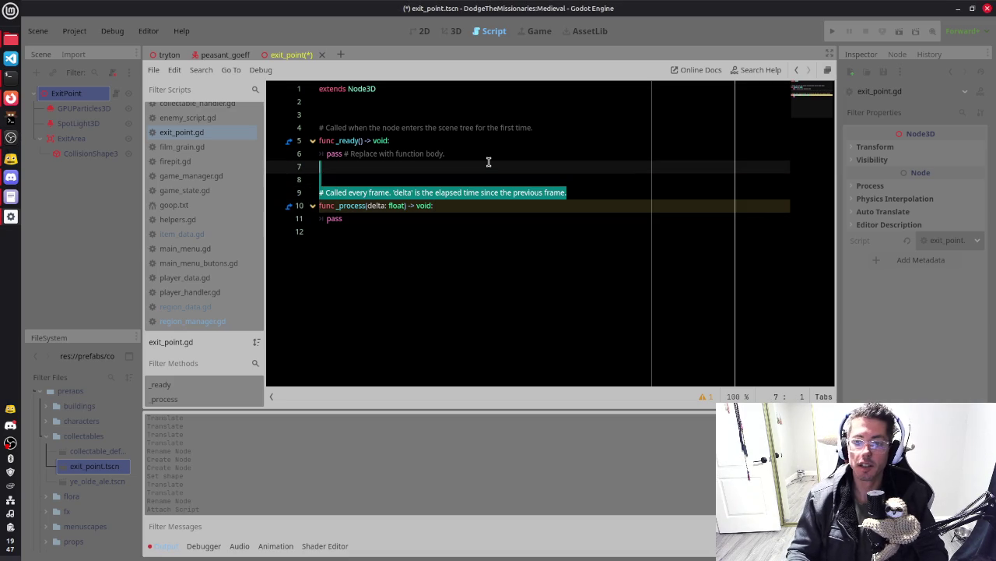
{"action": "key", "text": "BackSpace"}
{"action": "key", "text": "Up"}
{"action": "key", "text": "Up"}
{"action": "key", "text": "Up"}
{"action": "key", "text": "shift+End"}
{"action": "key", "text": "BackSpace"}
Remove the _ready and _process functions, leaving only extends Node3D, then view ExitArea's signals
{"action": "key", "text": "Down"}
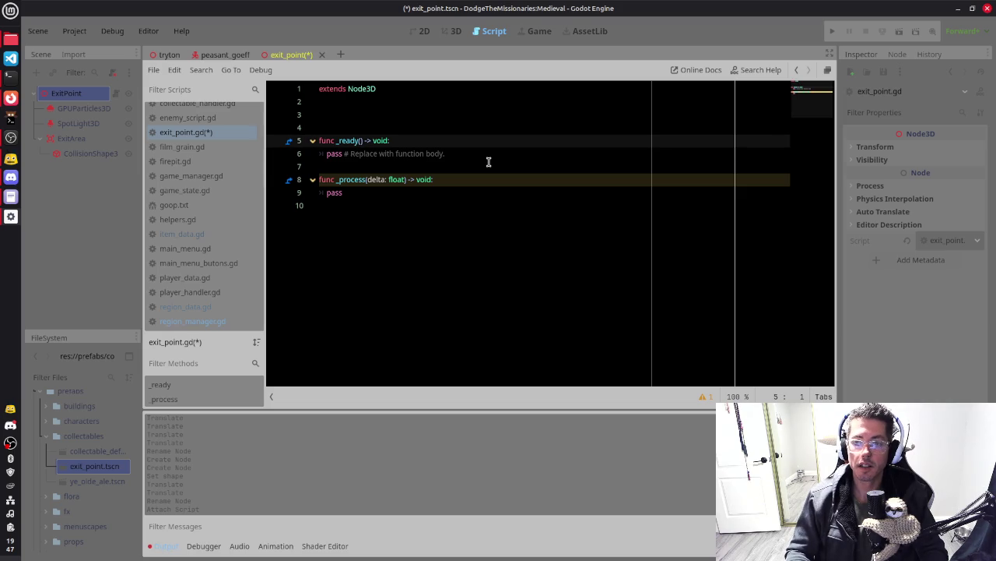
{"action": "key", "text": "shift+Down"}
{"action": "key", "text": "shift+Down"}
{"action": "key", "text": "shift+Down"}
{"action": "key", "text": "shift+End"}
{"action": "key", "text": "BackSpace"}
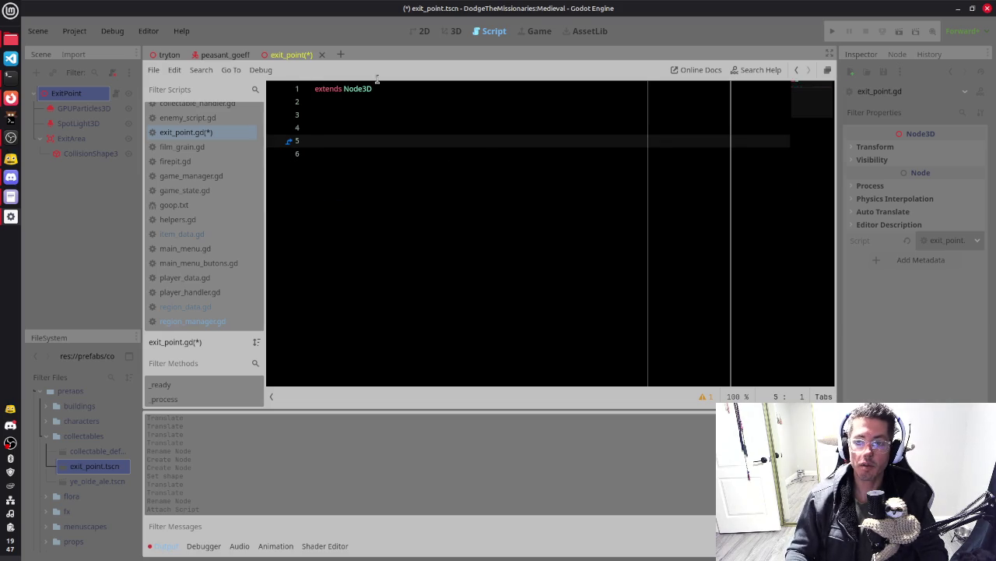
{"action": "left_click", "coordinate": [70, 139]}
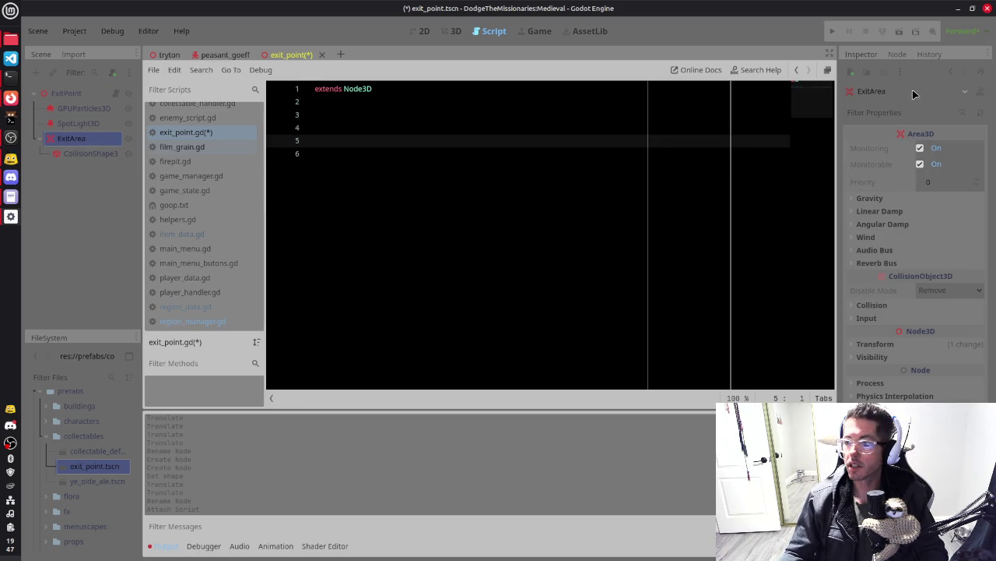
{"action": "left_click", "coordinate": [899, 54]}
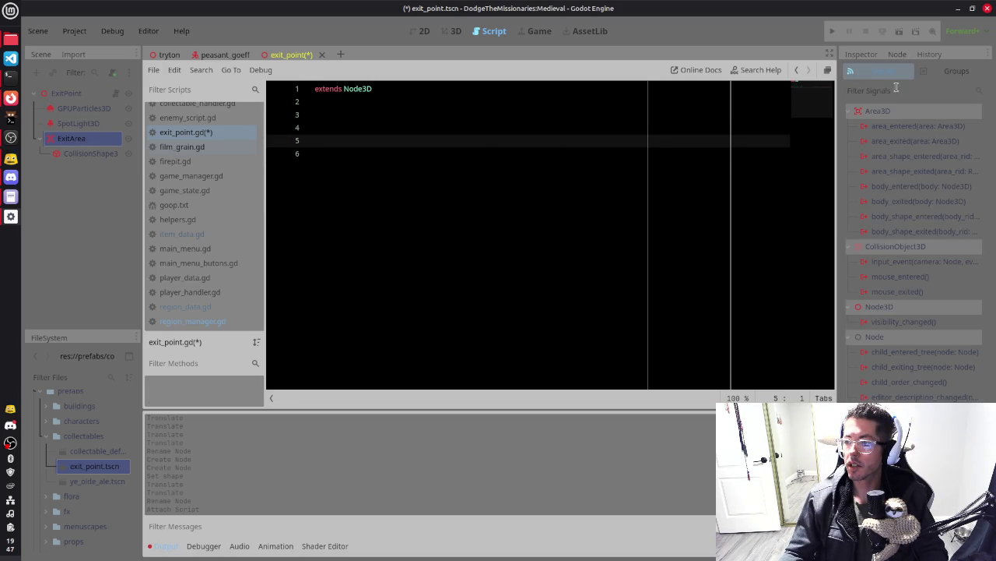
Connect ExitArea's body_entered signal to exit_point.gd and clear the generated pass placeholder
{"action": "double_click", "coordinate": [903, 186]}
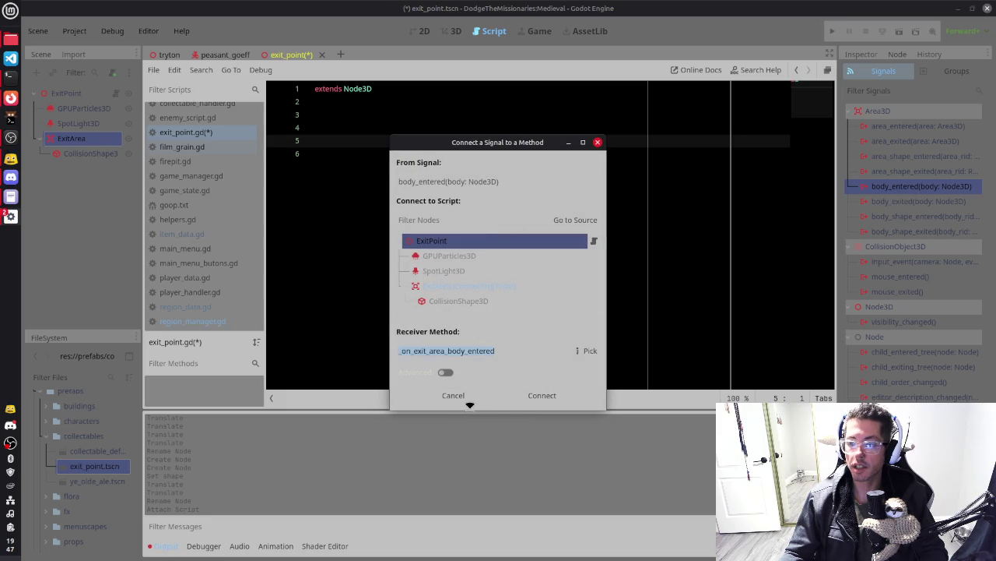
{"action": "left_click", "coordinate": [322, 152]}
{"action": "key", "text": "BackSpace"}
{"action": "key", "text": "BackSpace"}
{"action": "key", "text": "BackSpace"}
{"action": "key", "text": "BackSpace"}
{"action": "key", "text": "Return"}
{"action": "key", "text": "Down"}
{"action": "key", "text": "Down"}
{"action": "key", "text": "End"}
{"action": "key", "text": "shift+Home"}
{"action": "key", "text": "BackSpace"}
Write the check if body.is_in_group("player") in the new body_entered handler
{"action": "type", "text": "if body"}
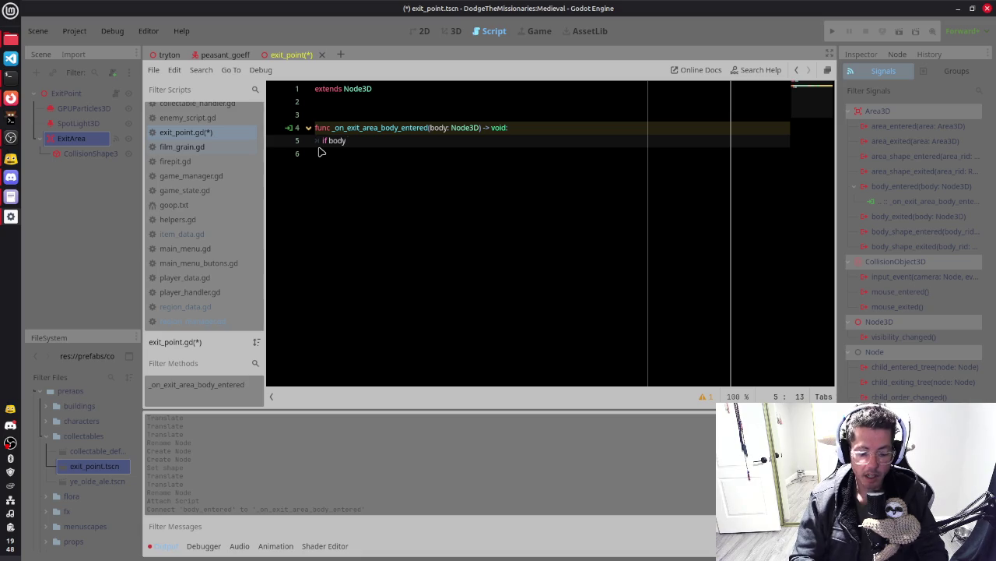
{"action": "type", "text": "_ion"}
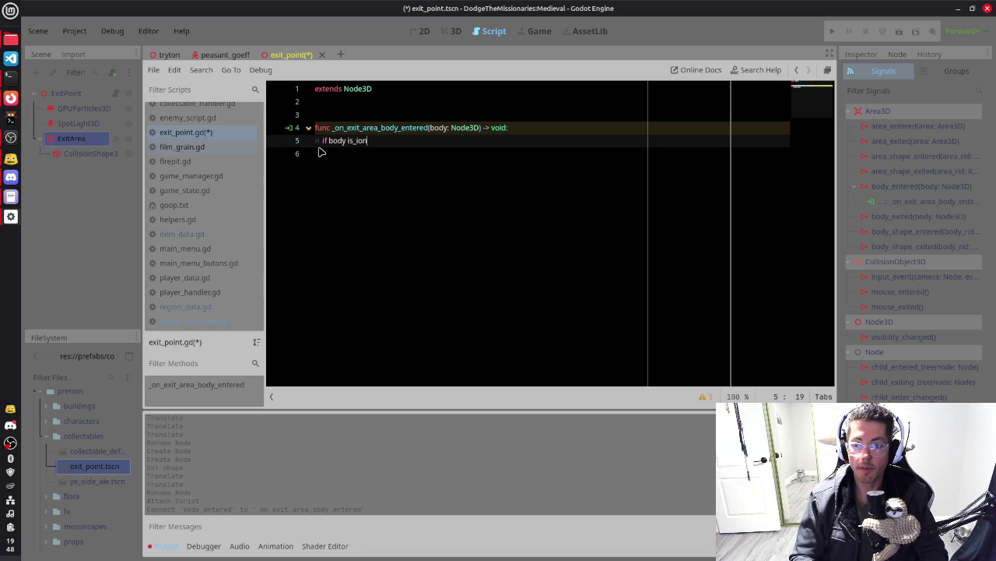
{"action": "key", "text": "BackSpace"}
{"action": "key", "text": "BackSpace"}
{"action": "key", "text": "BackSpace"}
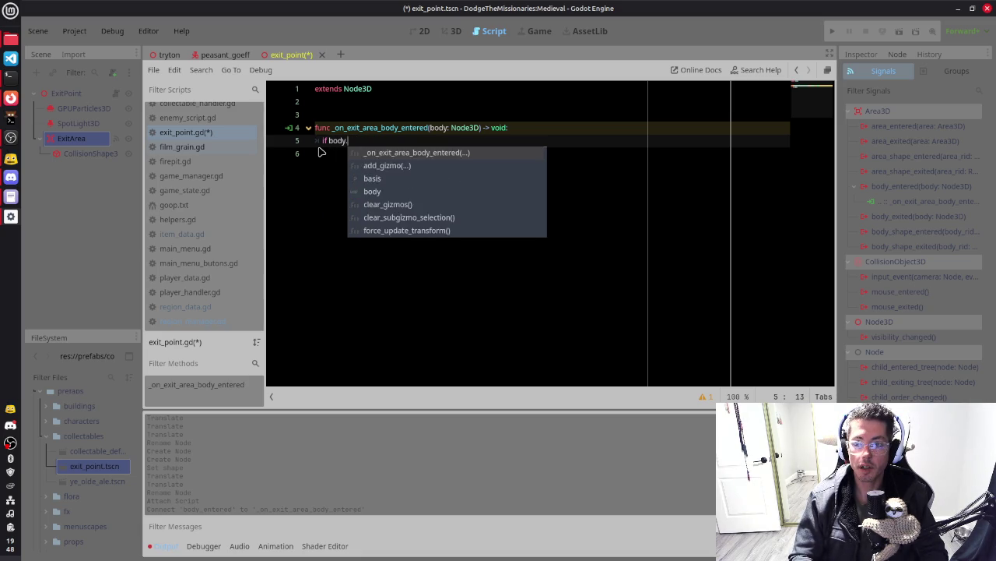
{"action": "type", "text": ".is_in"}
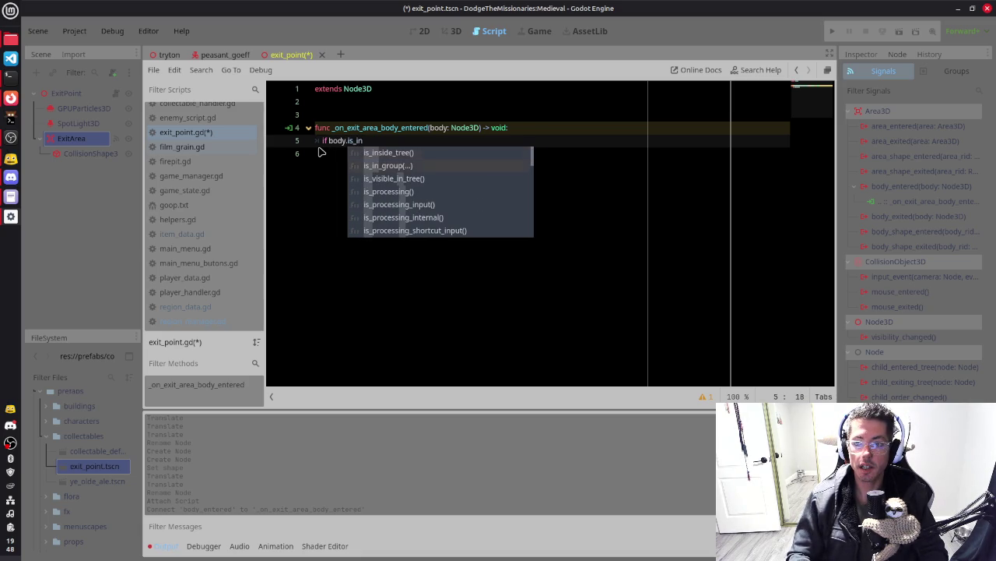
{"action": "key", "text": "Down"}
{"action": "key", "text": "Return"}
{"action": "type", "text": "\"player"}
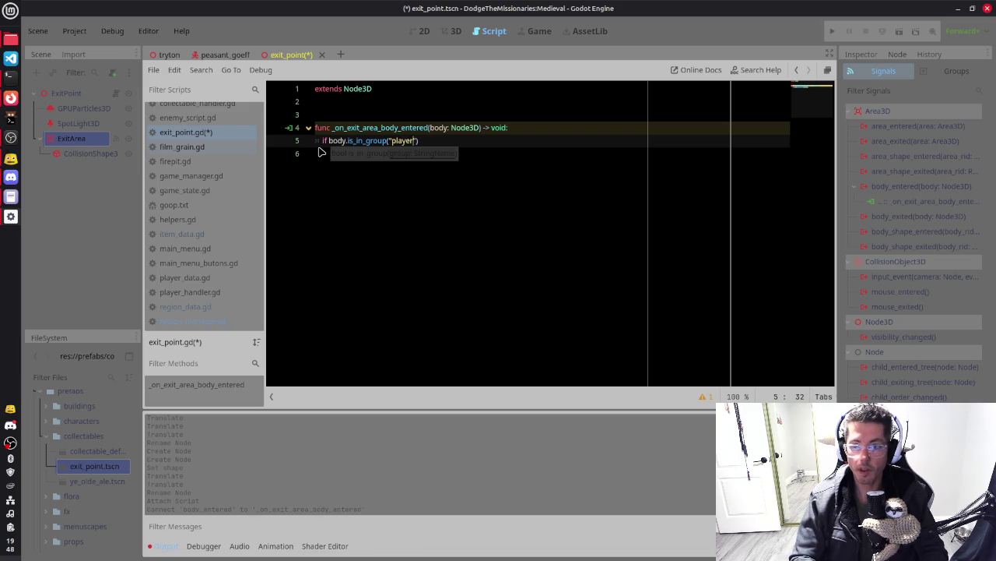
{"action": "type", "text": "\")"}
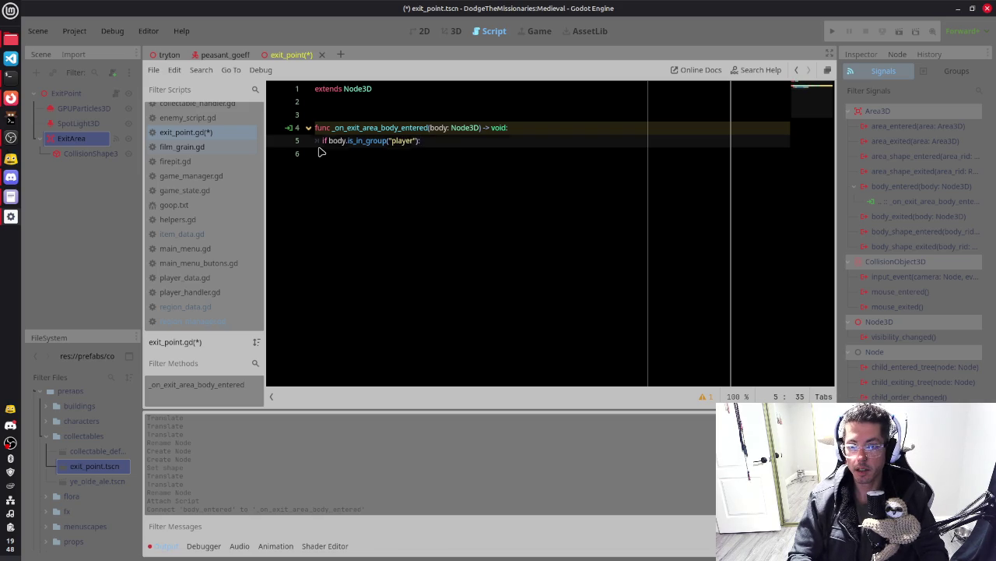
{"action": "key", "text": "Return"}
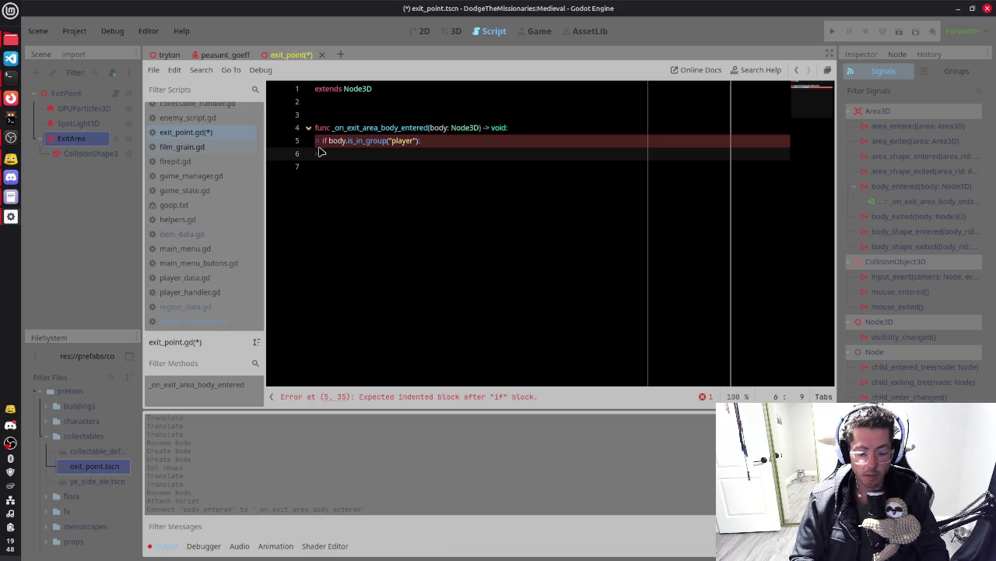
Declare signal exit_entered above the function and save the script
{"action": "key", "text": "Up"}
{"action": "key", "text": "Up"}
{"action": "key", "text": "Up"}
{"action": "key", "text": "Return"}
{"action": "key", "text": "Return"}
{"action": "key", "text": "Up"}
{"action": "key", "text": "Return"}
{"action": "type", "text": "signal exit_ent"}
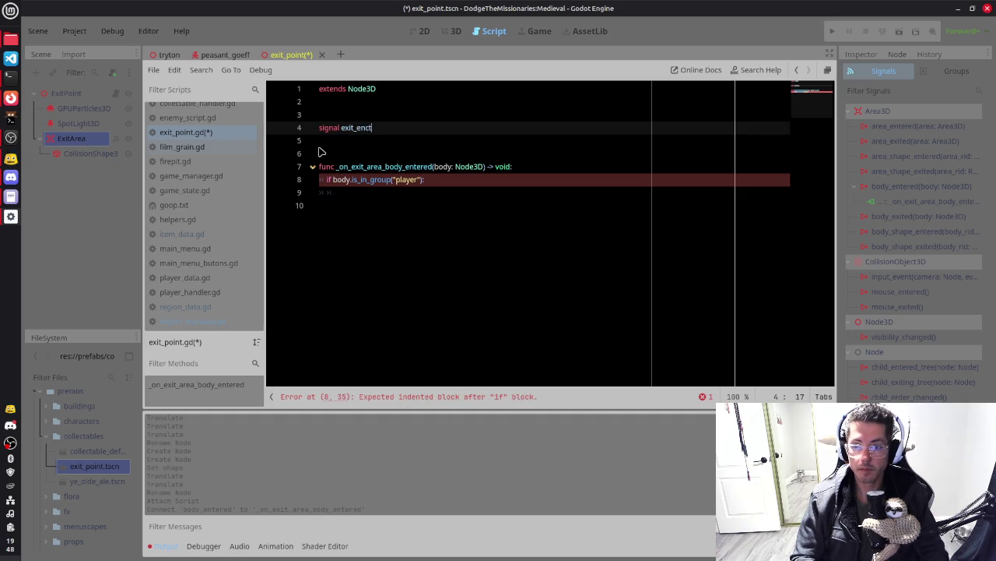
{"action": "type", "text": "ered"}
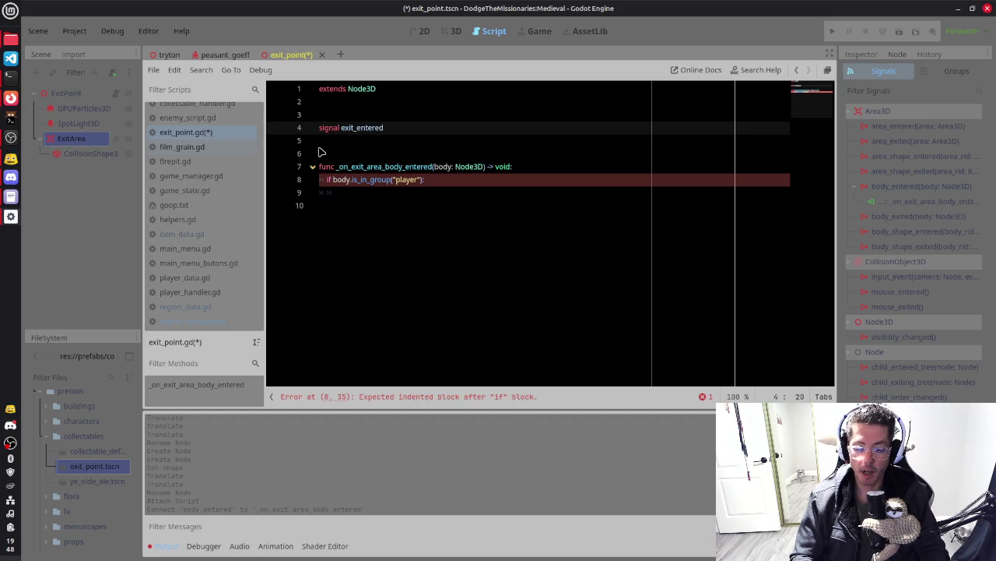
{"action": "key", "text": "ctrl+s"}
Call exit_entered.emit() inside the player check and save the script
{"action": "key", "text": "Down"}
{"action": "key", "text": "Down"}
{"action": "key", "text": "Down"}
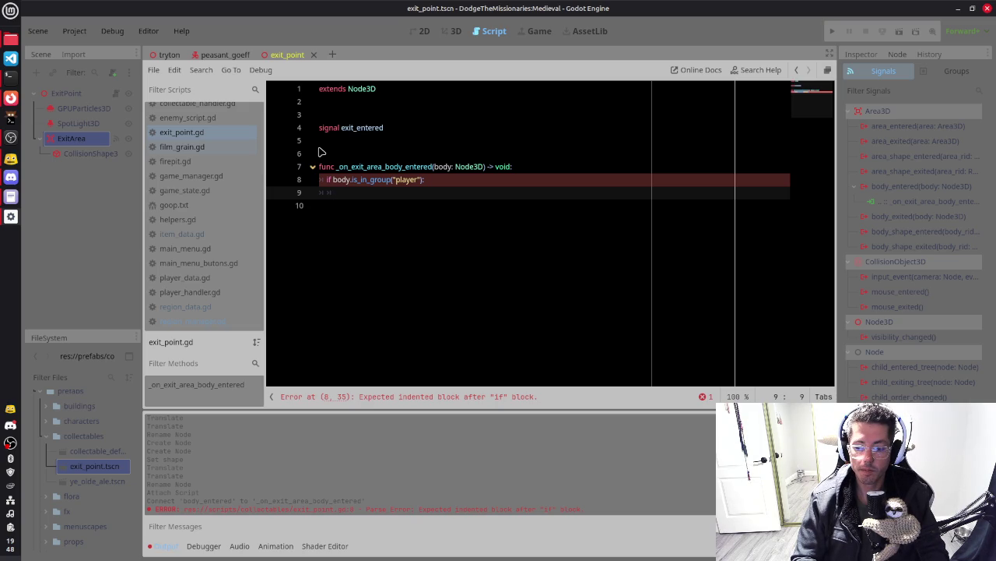
{"action": "type", "text": "exit_e"}
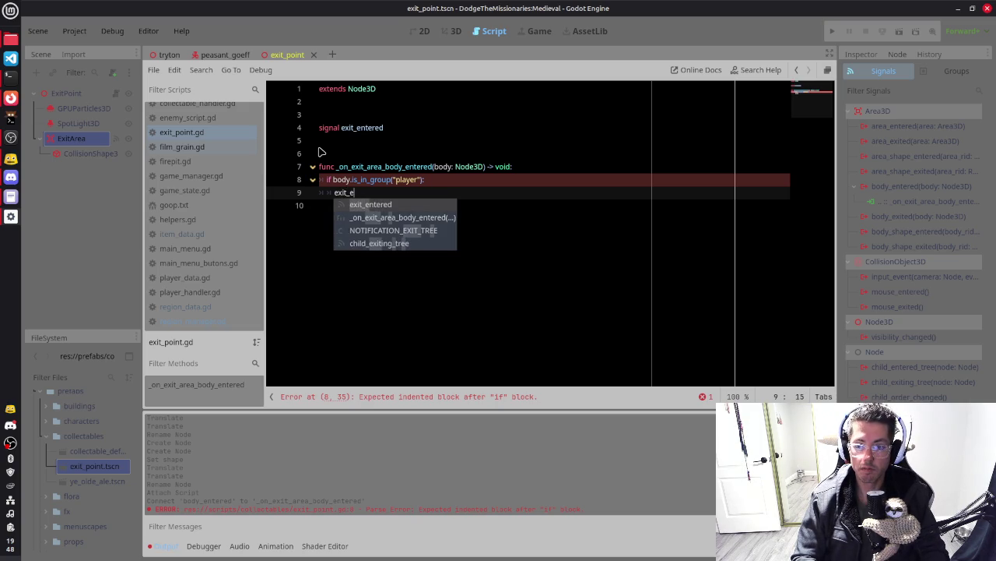
{"action": "key", "text": "Return"}
{"action": "type", "text": ".emit("}
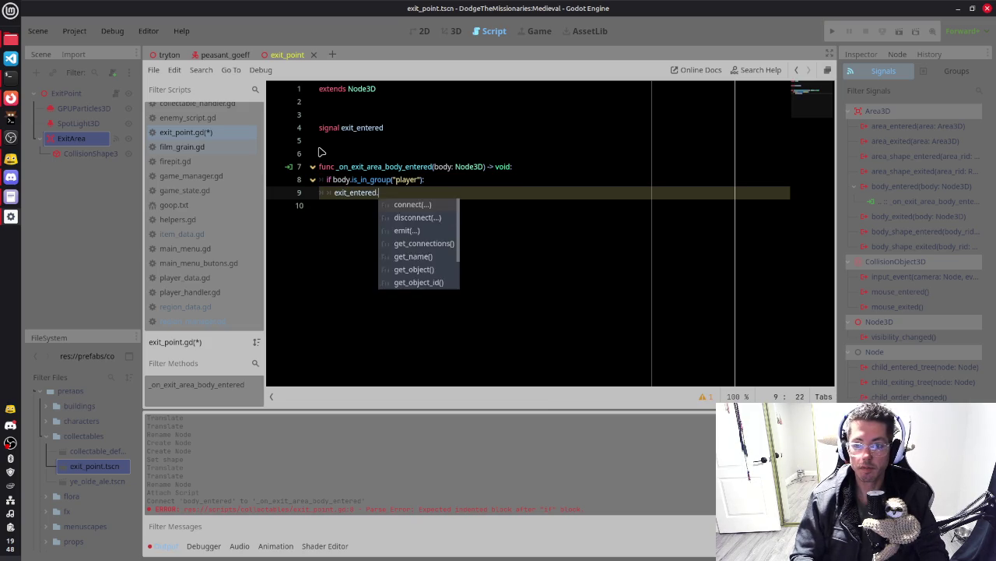
{"action": "type", "text": ");"}
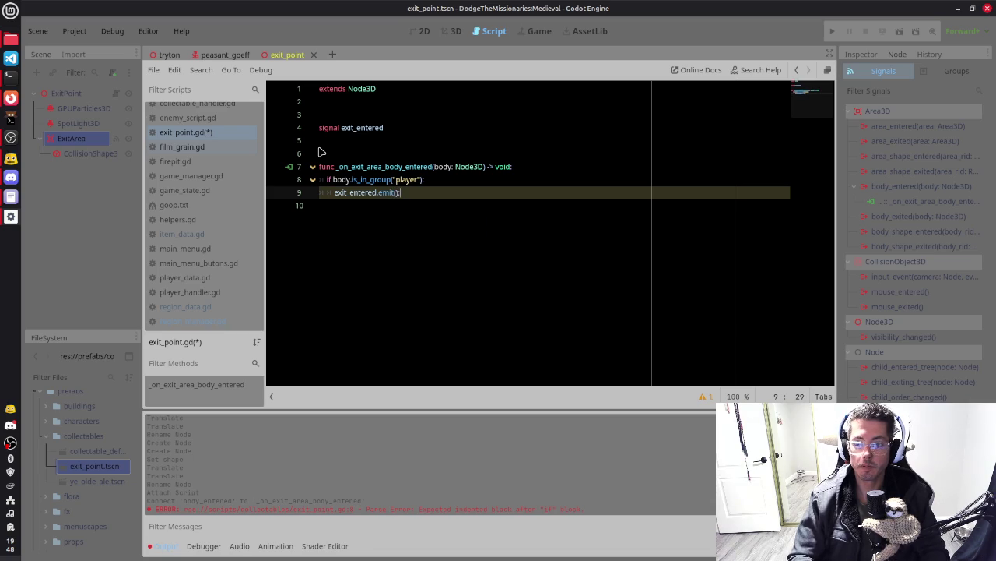
{"action": "key", "text": "ctrl+s"}
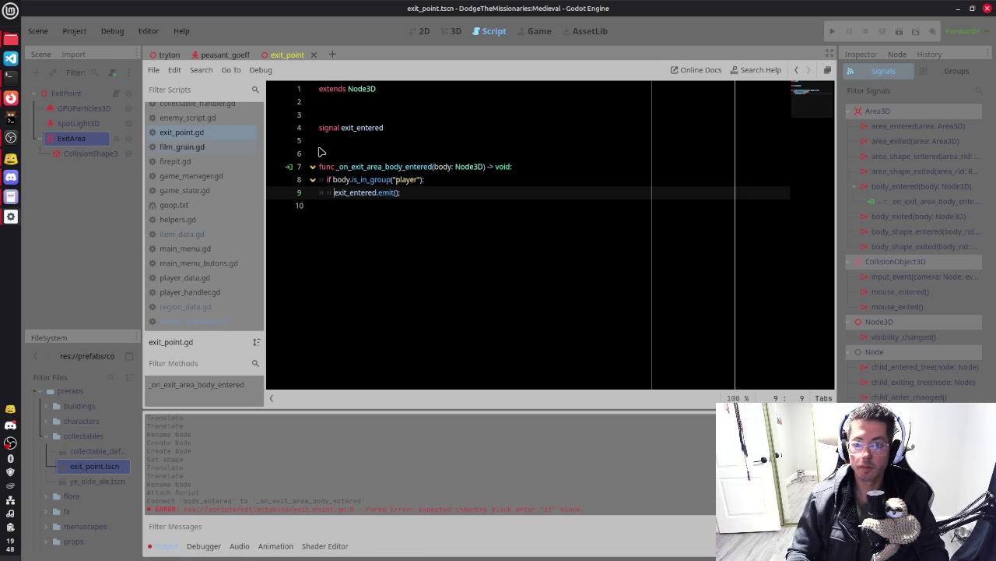
Return to the signal declaration line and switch over to Discord
{"action": "key", "text": "Up"}
{"action": "key", "text": "Up"}
{"action": "key", "text": "Up"}
{"action": "key", "text": "End"}
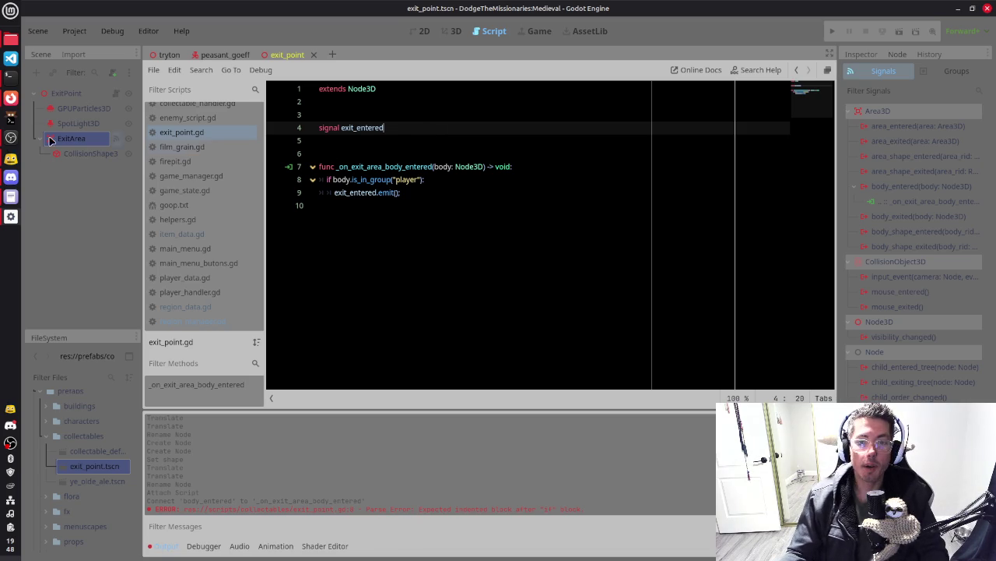
{"action": "left_click", "coordinate": [11, 178]}
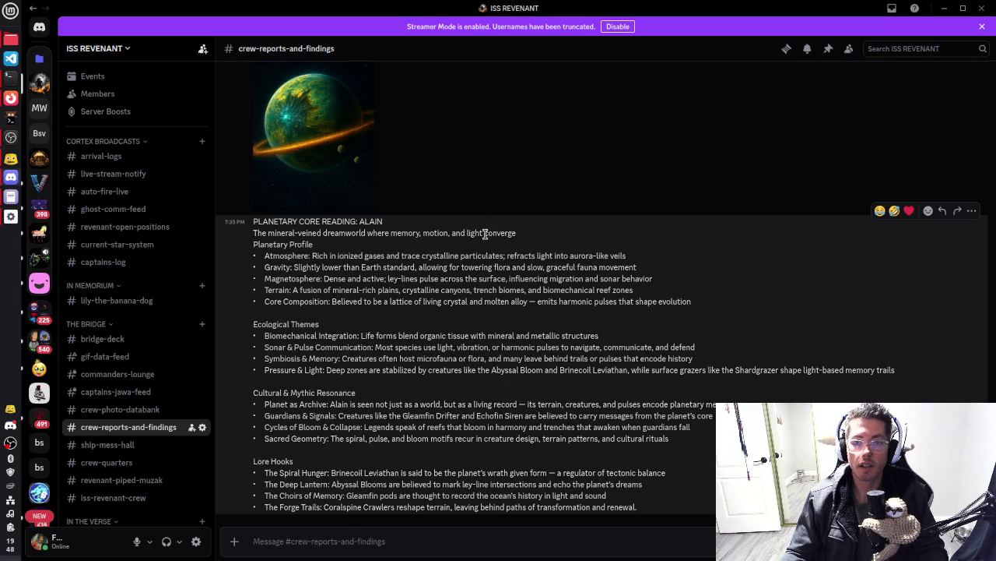
{"action": "scroll", "coordinate": [120, 311], "scroll_direction": "down", "scroll_amount": 4}
{"action": "scroll", "coordinate": [138, 382], "scroll_direction": "up", "scroll_amount": 2}
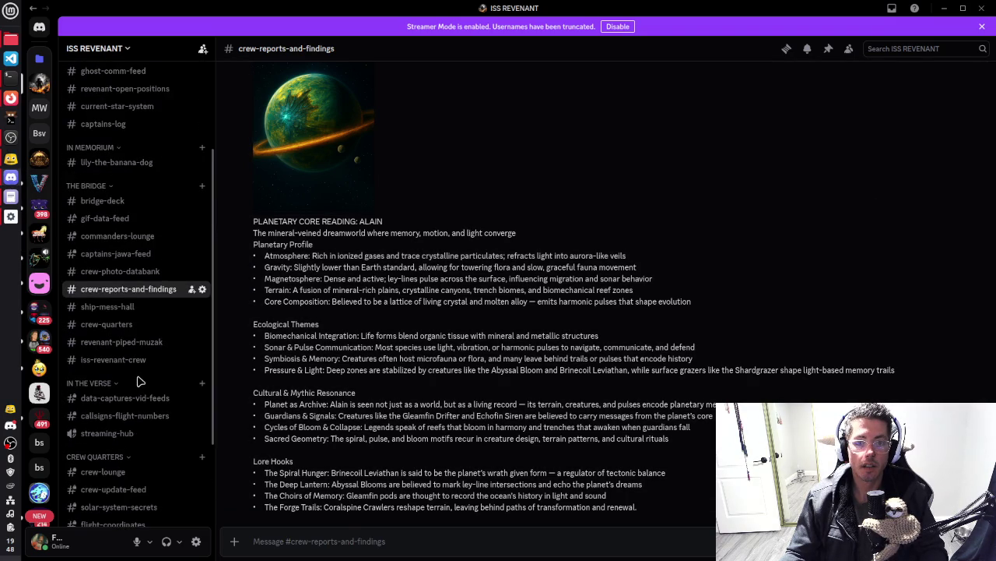
{"action": "scroll", "coordinate": [549, 354], "scroll_direction": "down", "scroll_amount": 10}
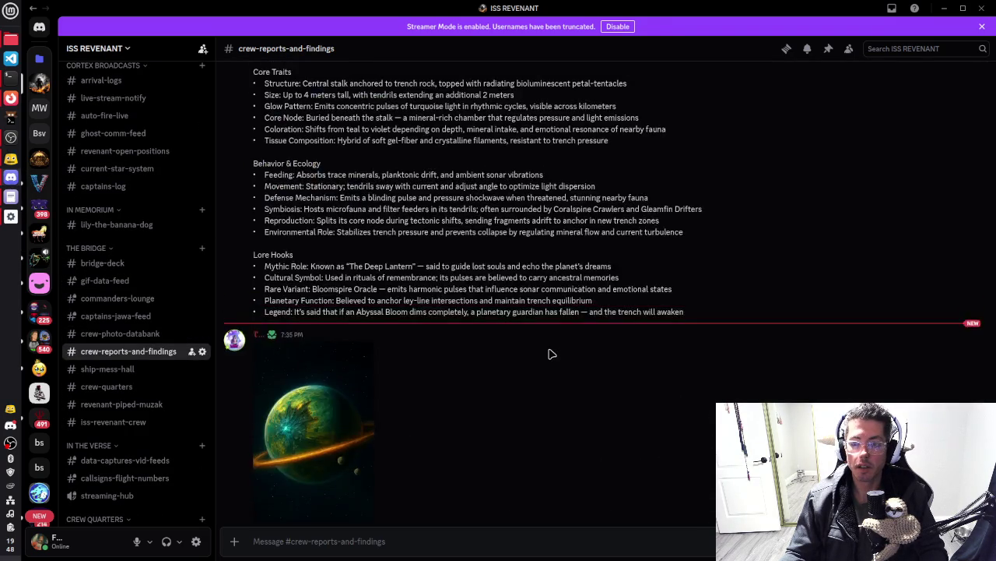
{"action": "scroll", "coordinate": [537, 346], "scroll_direction": "down", "scroll_amount": 6}
{"action": "scroll", "coordinate": [136, 202], "scroll_direction": "up", "scroll_amount": 2}
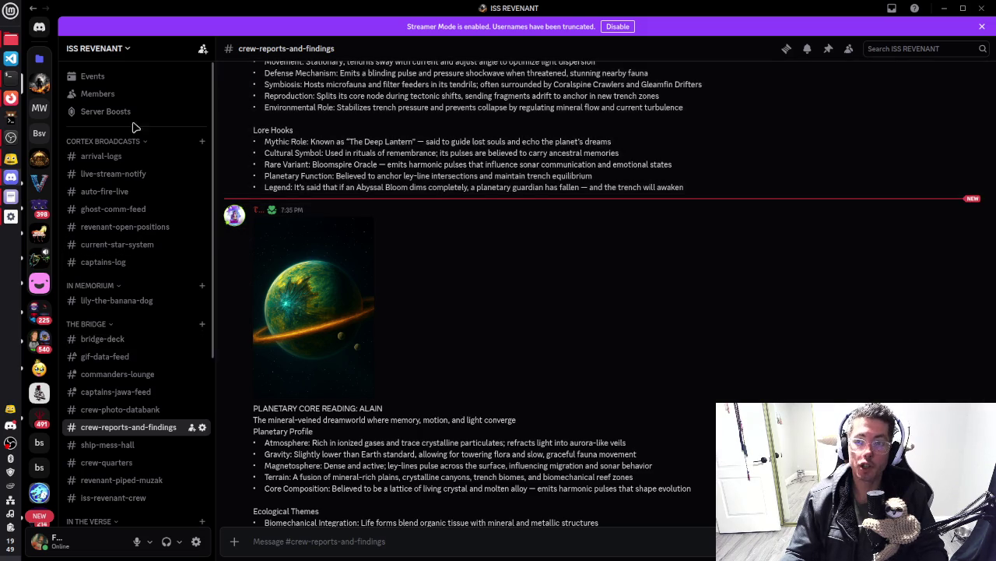
{"action": "left_click", "coordinate": [944, 10]}
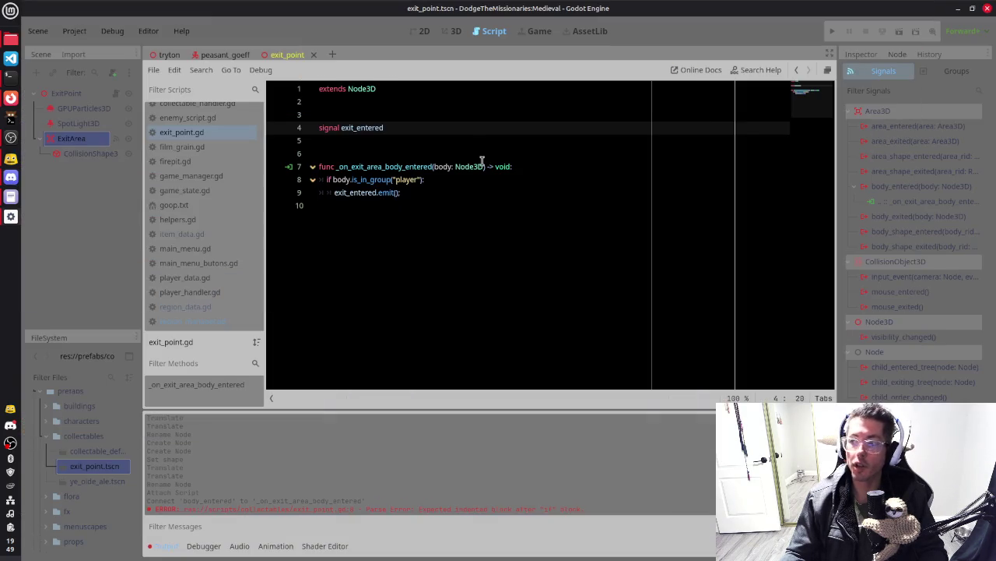
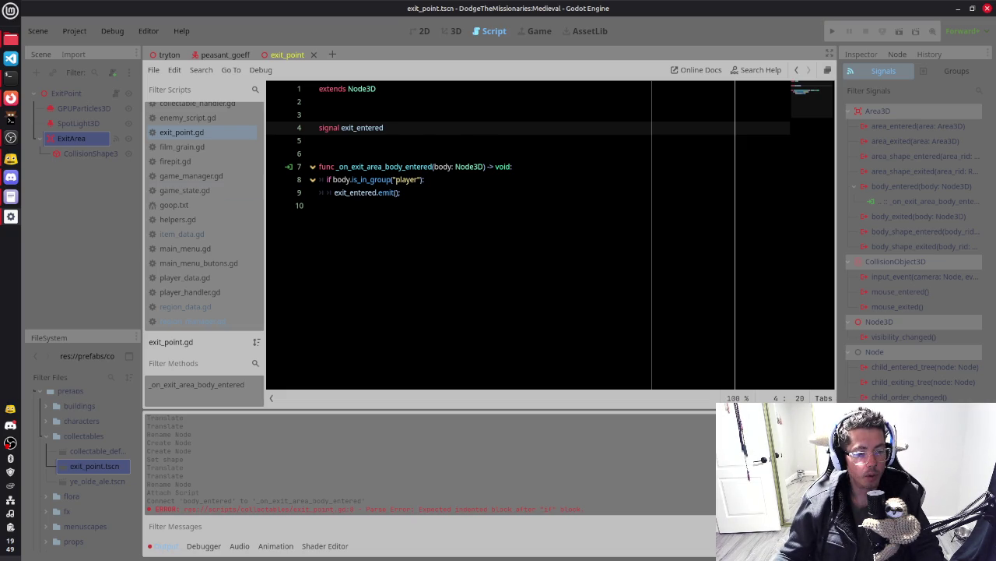
Review the exit_entered emit in exit_point.gd, then select ExitPoint to view its signals
{"action": "left_click", "coordinate": [423, 192]}
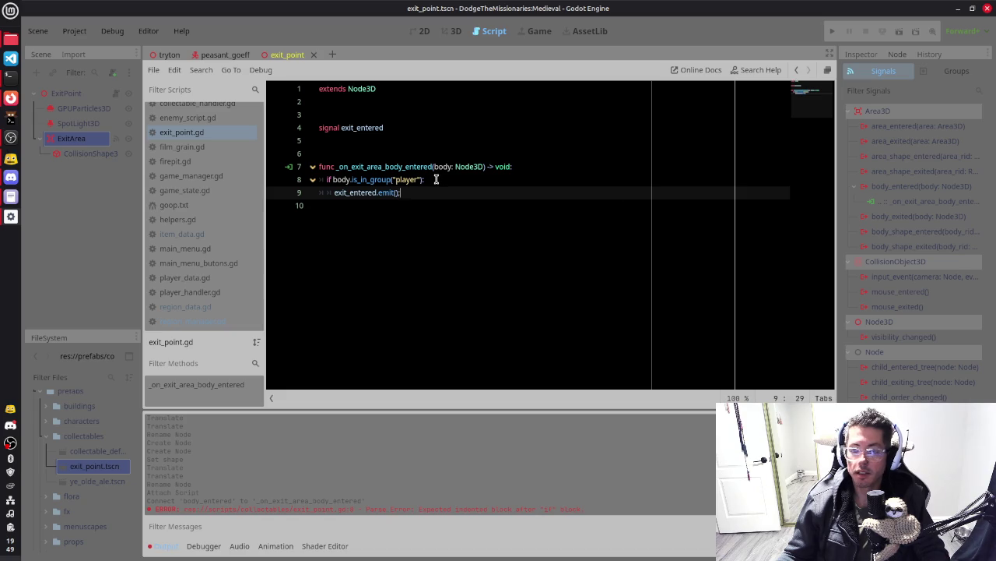
{"action": "left_click", "coordinate": [412, 166]}
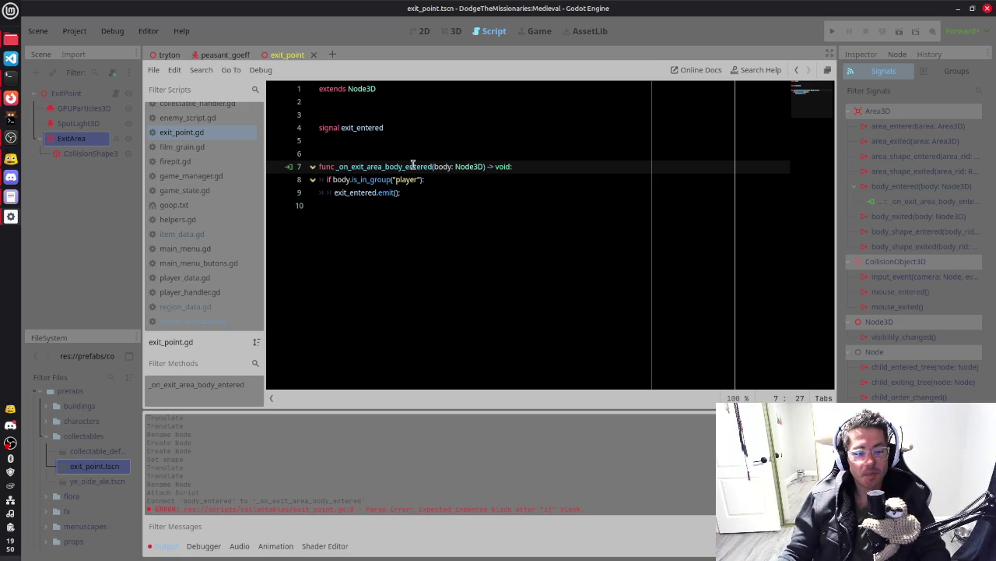
{"action": "left_click", "coordinate": [485, 192]}
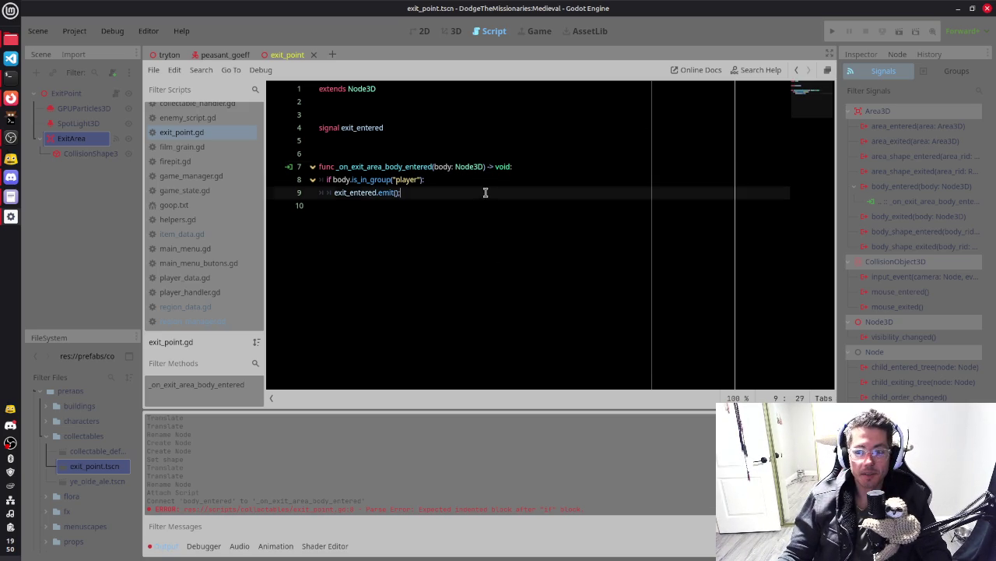
{"action": "left_click", "coordinate": [68, 93]}
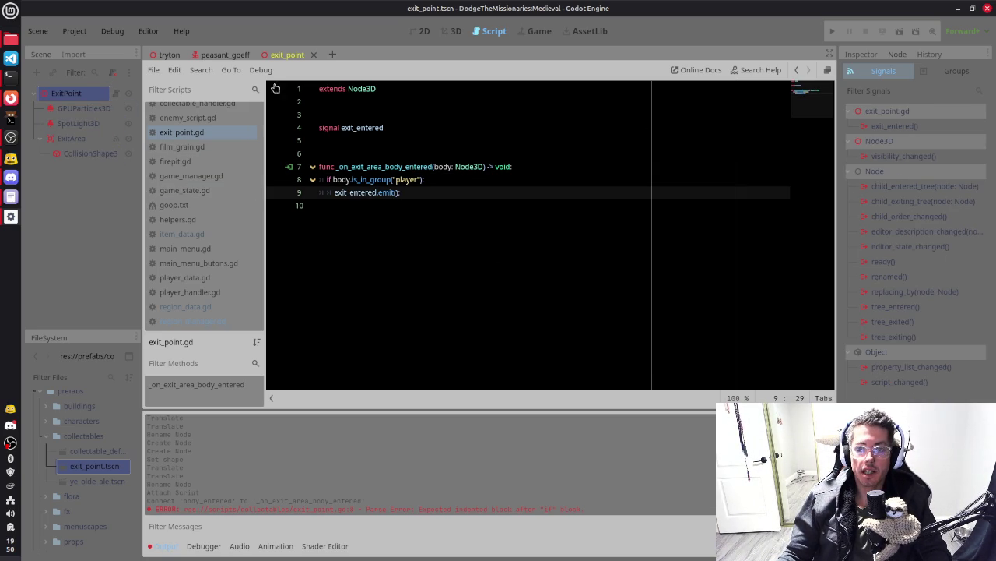
Open region_manager.gd and insert a blank line inside the survival-rate check
{"action": "scroll", "coordinate": [219, 287], "scroll_direction": "down", "scroll_amount": 1}
{"action": "left_click", "coordinate": [218, 306]}
{"action": "scroll", "coordinate": [465, 218], "scroll_direction": "down", "scroll_amount": 8}
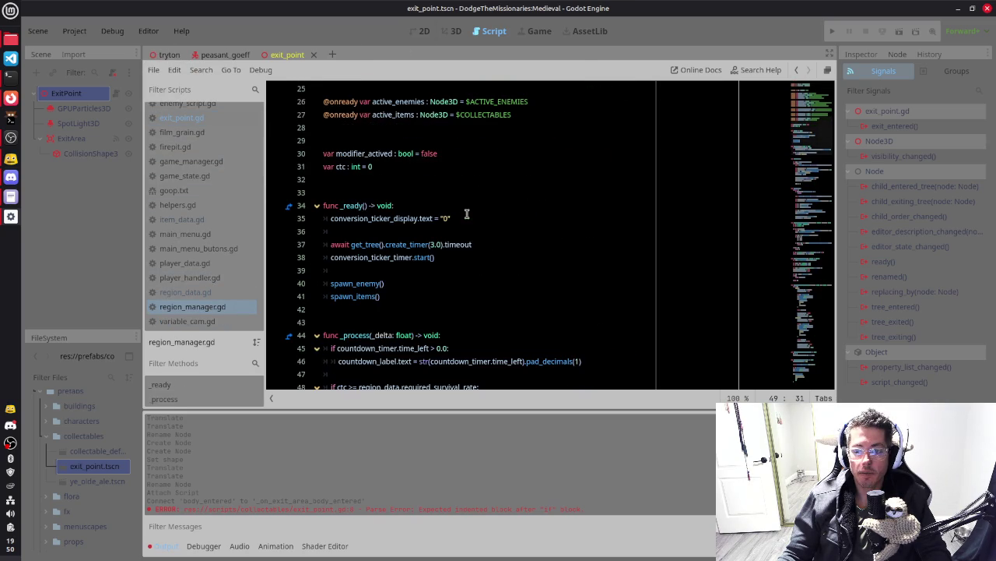
{"action": "scroll", "coordinate": [467, 213], "scroll_direction": "down", "scroll_amount": 3}
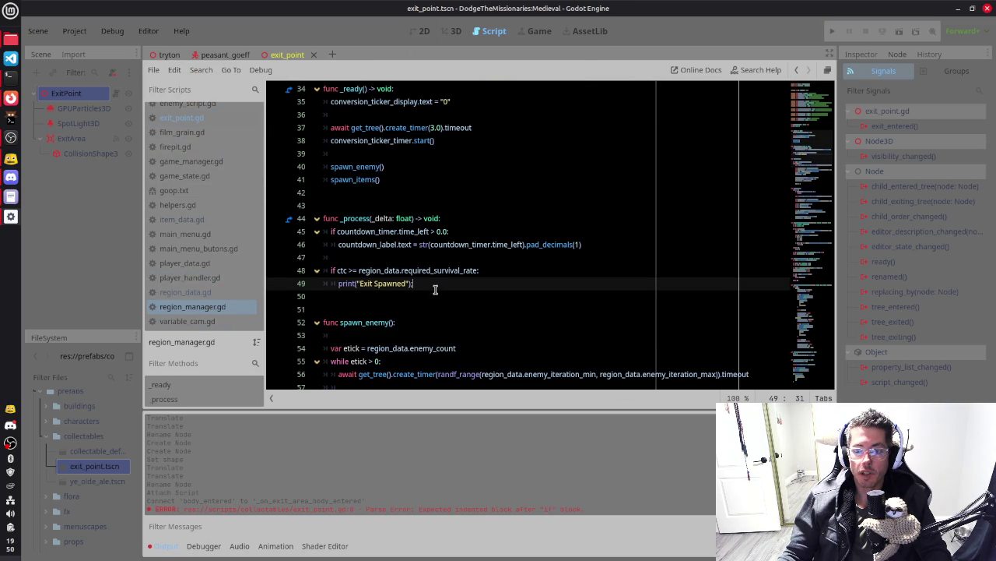
{"action": "left_click", "coordinate": [489, 270]}
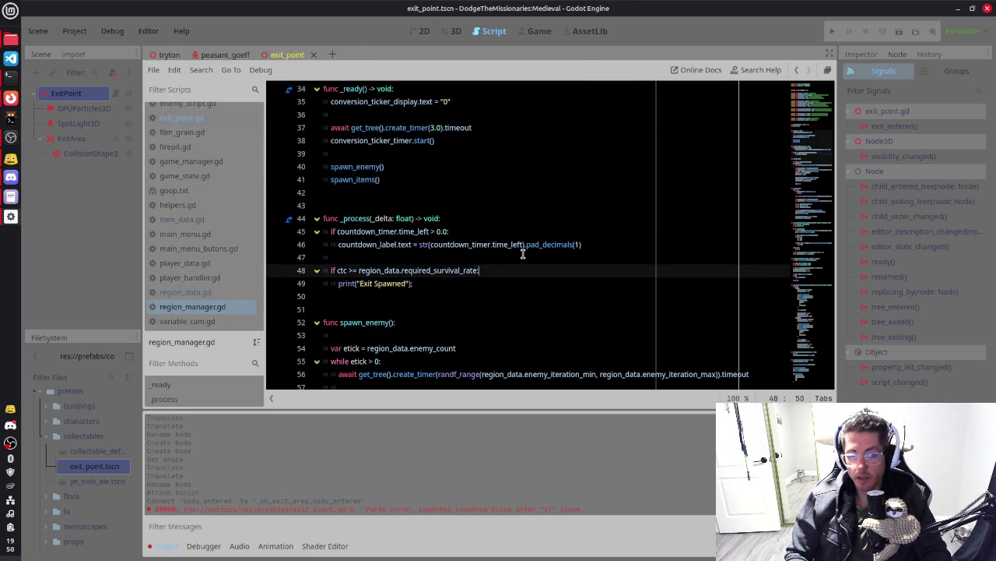
{"action": "key", "text": "Return"}
{"action": "scroll", "coordinate": [520, 251], "scroll_direction": "up", "scroll_amount": 11}
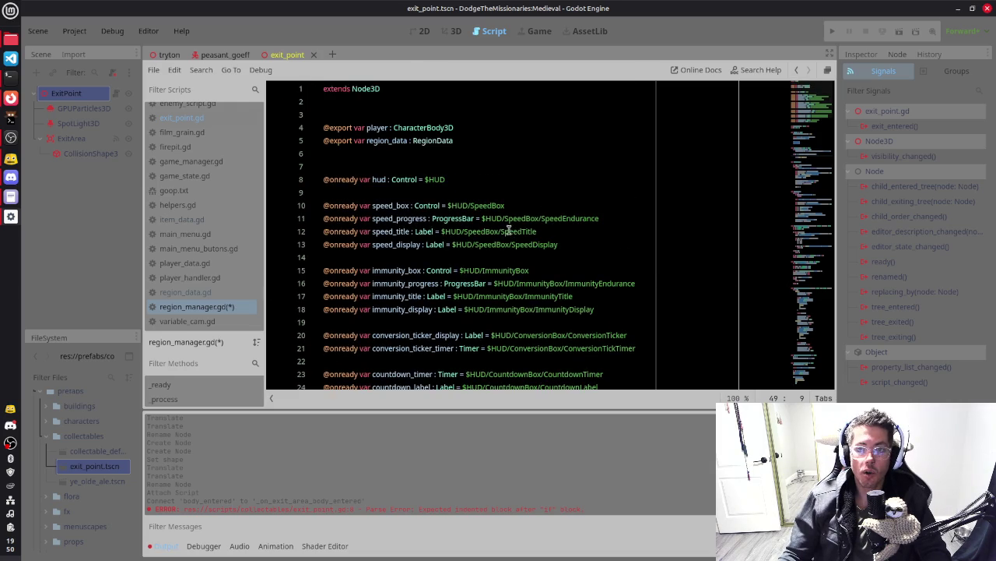
Switch to the tryton scene and place the cursor after the active_items declaration
{"action": "left_click", "coordinate": [168, 54]}
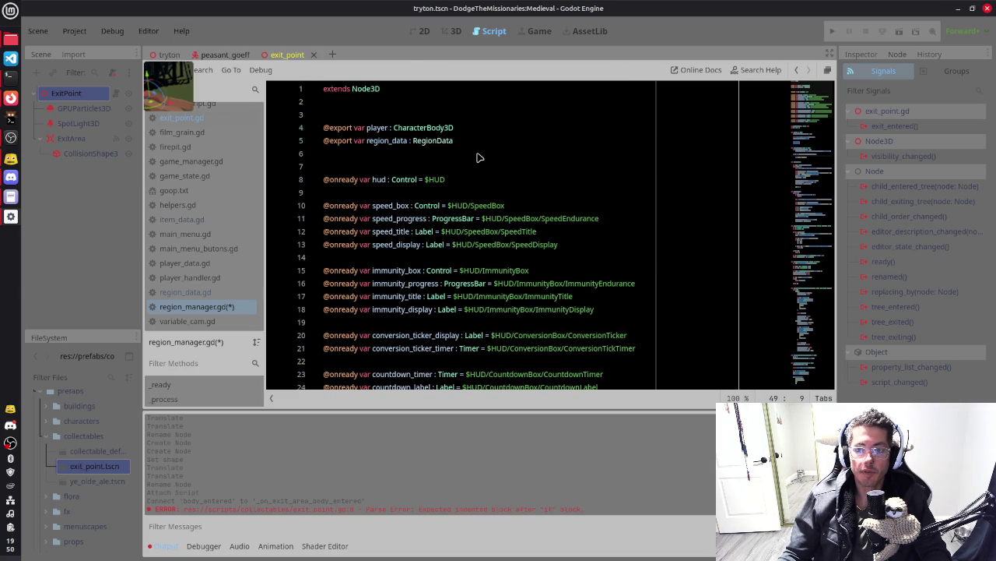
{"action": "scroll", "coordinate": [454, 144], "scroll_direction": "down", "scroll_amount": 2}
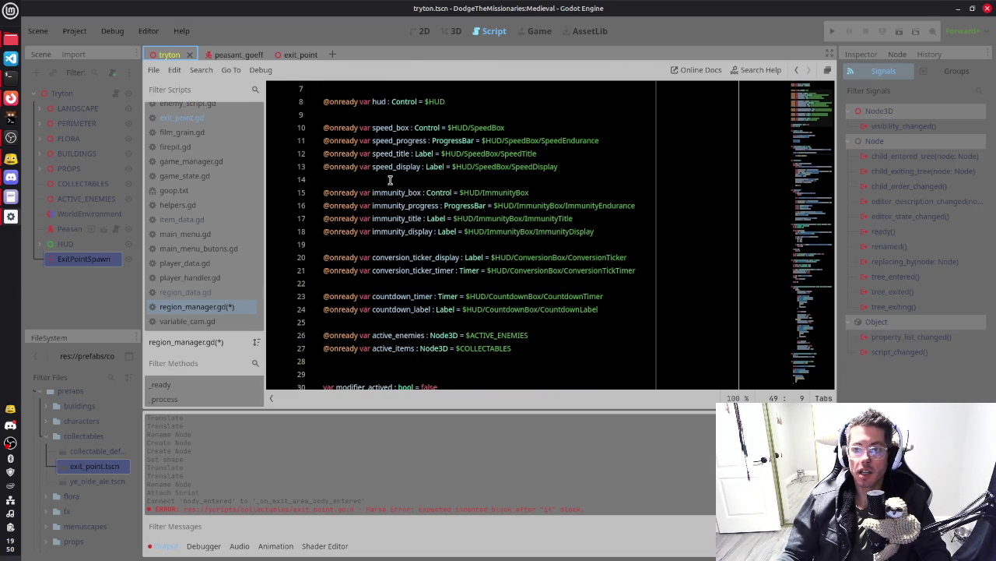
{"action": "scroll", "coordinate": [390, 180], "scroll_direction": "down", "scroll_amount": 2}
{"action": "left_click", "coordinate": [557, 265]}
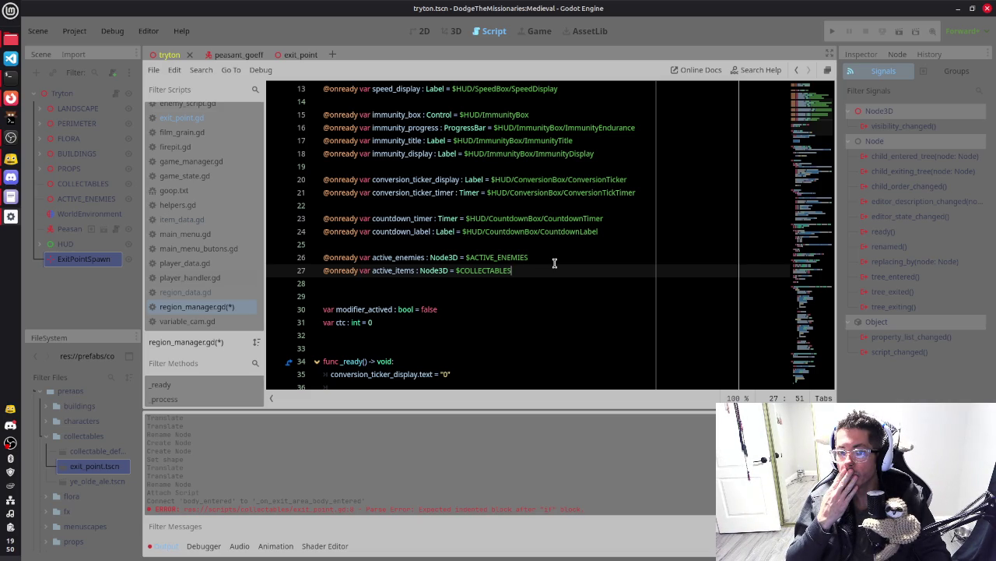
{"action": "key", "text": "Return"}
{"action": "key", "text": "Return"}
{"action": "type", "text": "@onrte"}
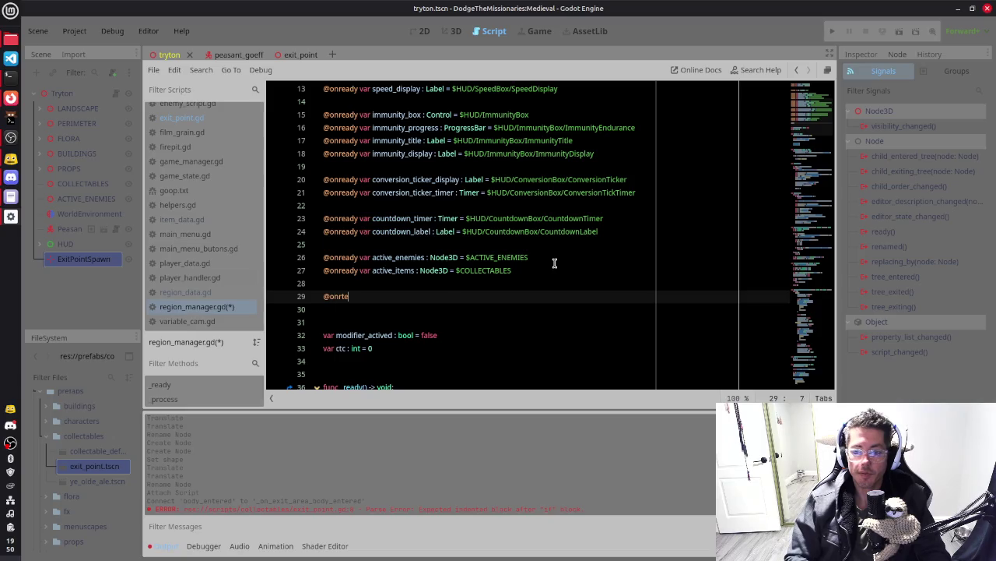
{"action": "type", "text": "ady"}
{"action": "type", "text": "ar exit_poin"}
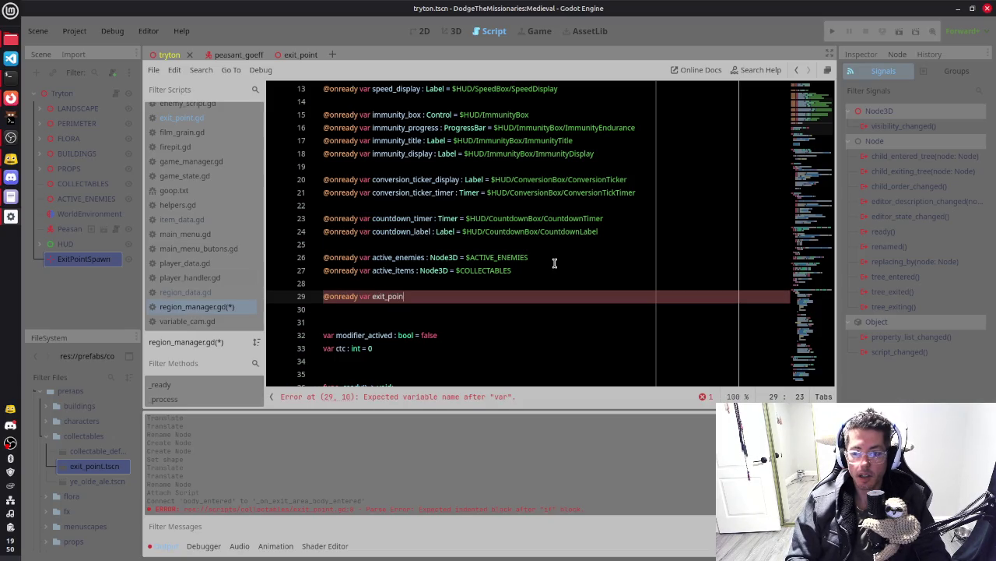
{"action": "type", "text": "t_spawn"}
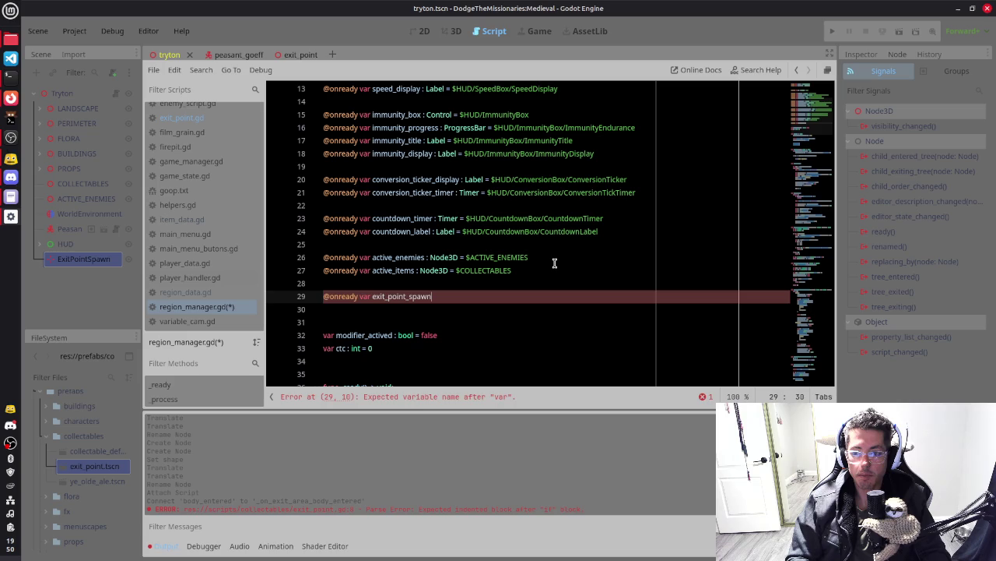
{"action": "type", "text": " : Marker"}
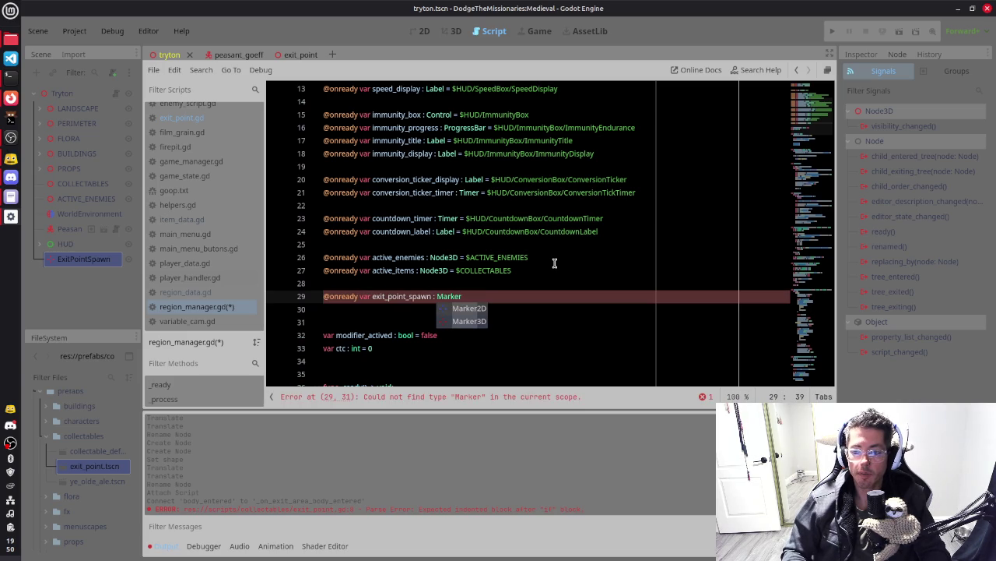
{"action": "key", "text": "Return"}
{"action": "key", "text": "BackSpace"}
{"action": "key", "text": "BackSpace"}
{"action": "key", "text": "BackSpace"}
{"action": "type", "text": "3"}
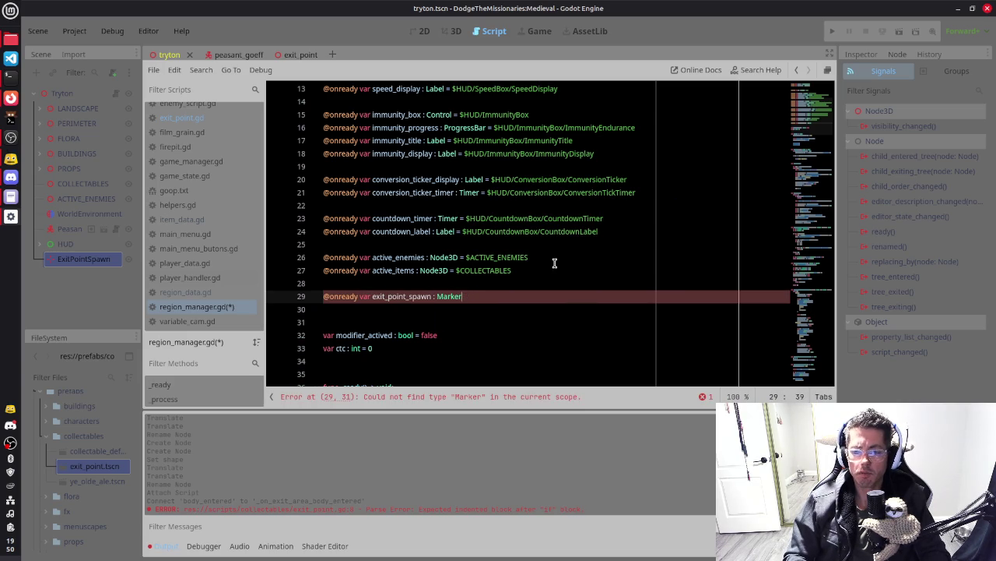
{"action": "type", "text": "D = "}
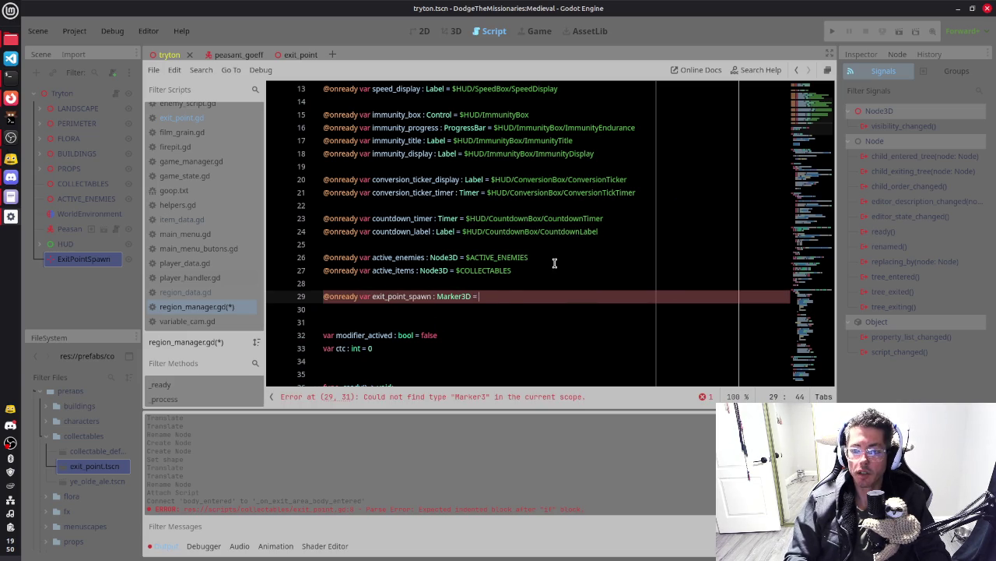
{"action": "type", "text": "$E"}
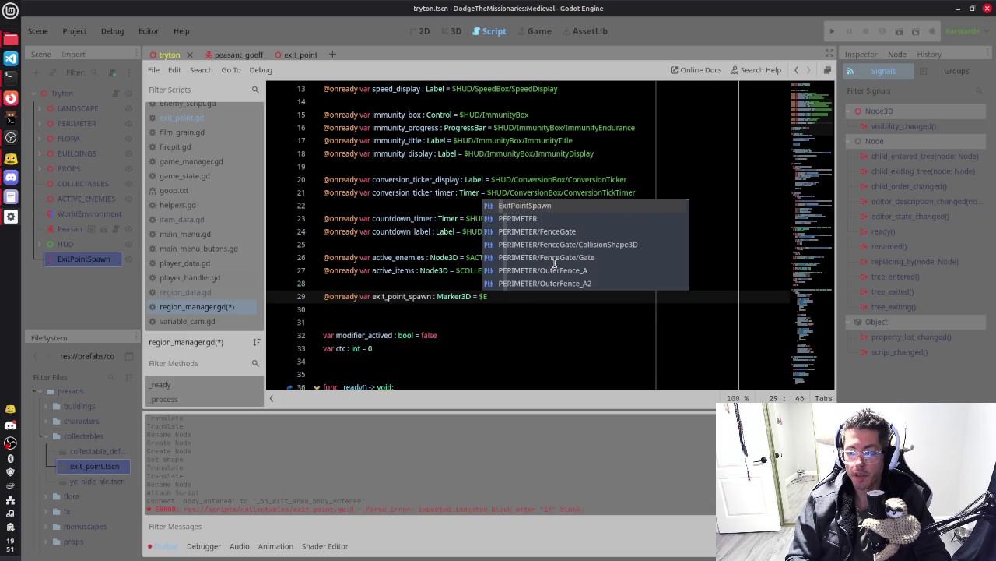
{"action": "key", "text": "Return"}
{"action": "key", "text": "ctrl+s"}
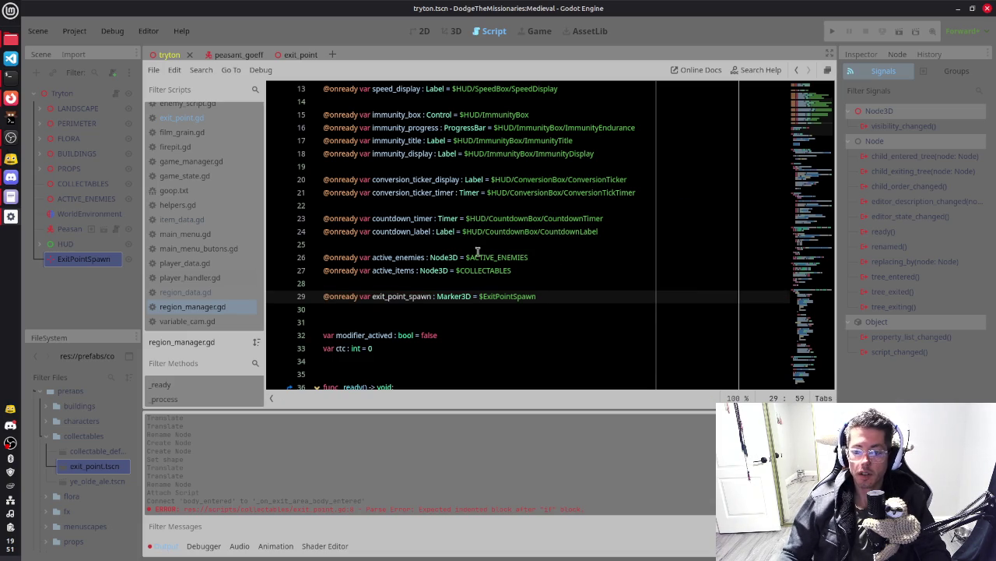
{"action": "left_click", "coordinate": [467, 309]}
Select the Tryton root node and view its region_manager.gd properties in the Inspector
{"action": "scroll", "coordinate": [467, 257], "scroll_direction": "down", "scroll_amount": 6}
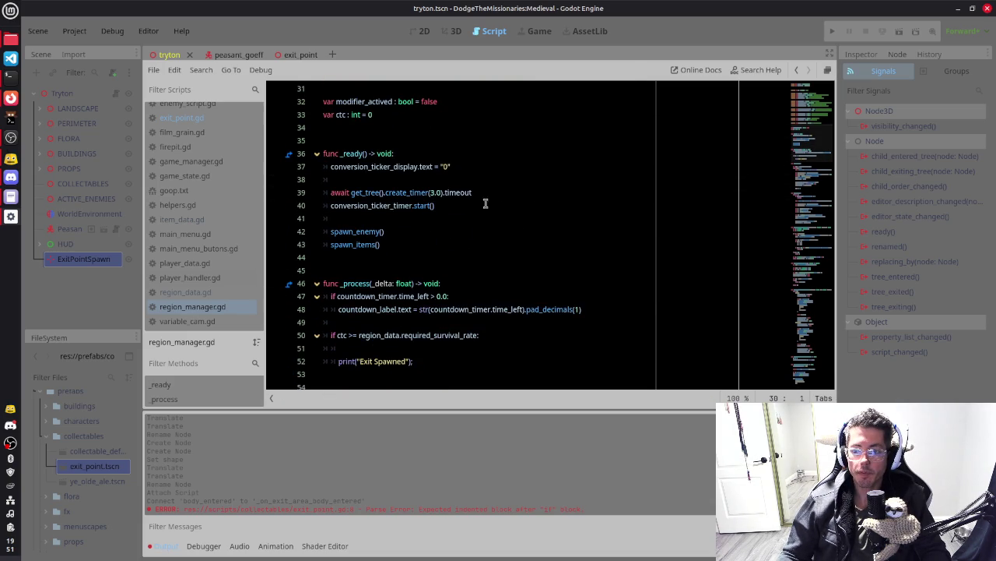
{"action": "scroll", "coordinate": [427, 289], "scroll_direction": "down", "scroll_amount": 2}
{"action": "scroll", "coordinate": [430, 290], "scroll_direction": "up", "scroll_amount": 4}
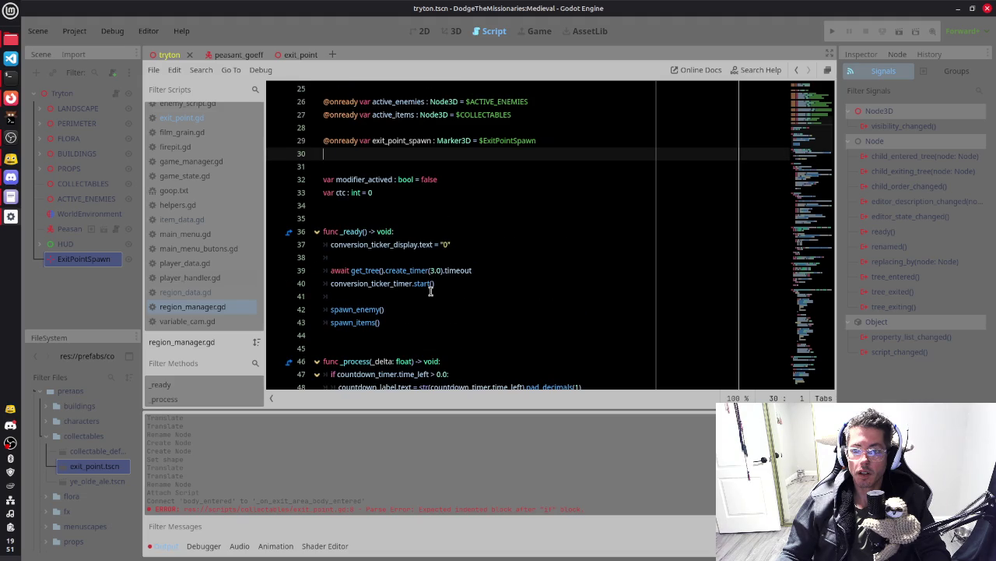
{"action": "left_click", "coordinate": [89, 94]}
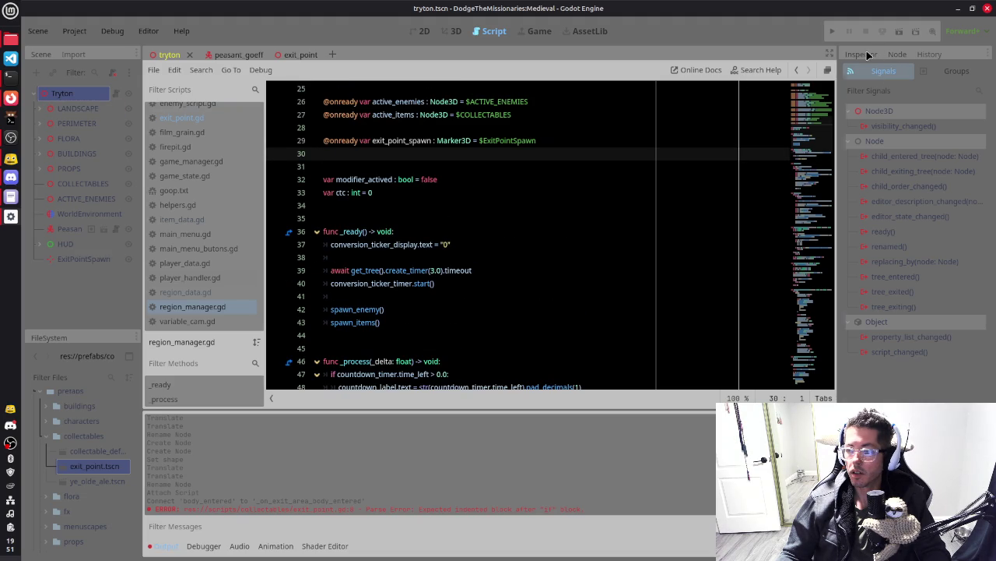
{"action": "left_click", "coordinate": [870, 53]}
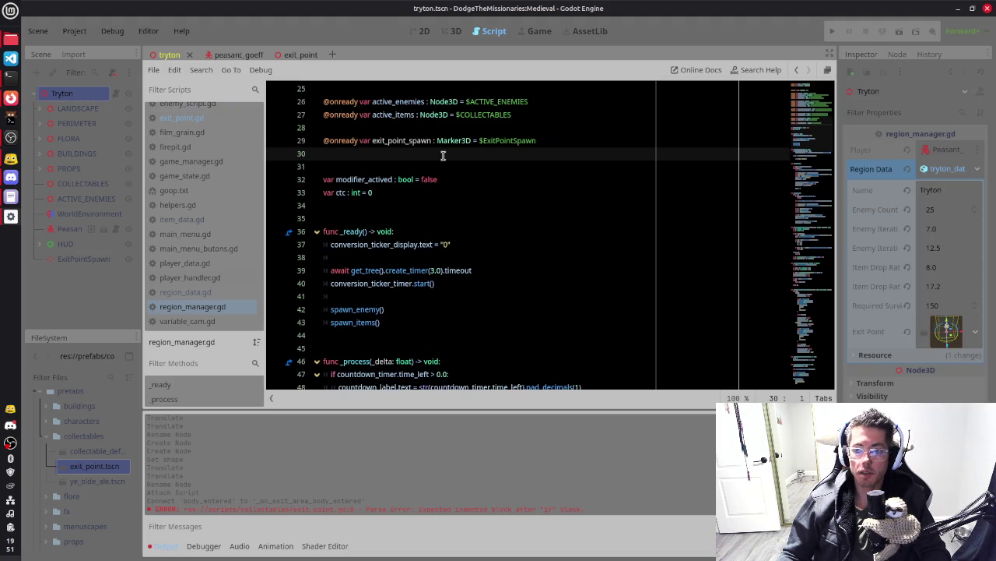
Return to the blank line inside the survival-rate check in the script
{"action": "scroll", "coordinate": [532, 156], "scroll_direction": "up", "scroll_amount": 7}
{"action": "scroll", "coordinate": [531, 156], "scroll_direction": "up", "scroll_amount": 1}
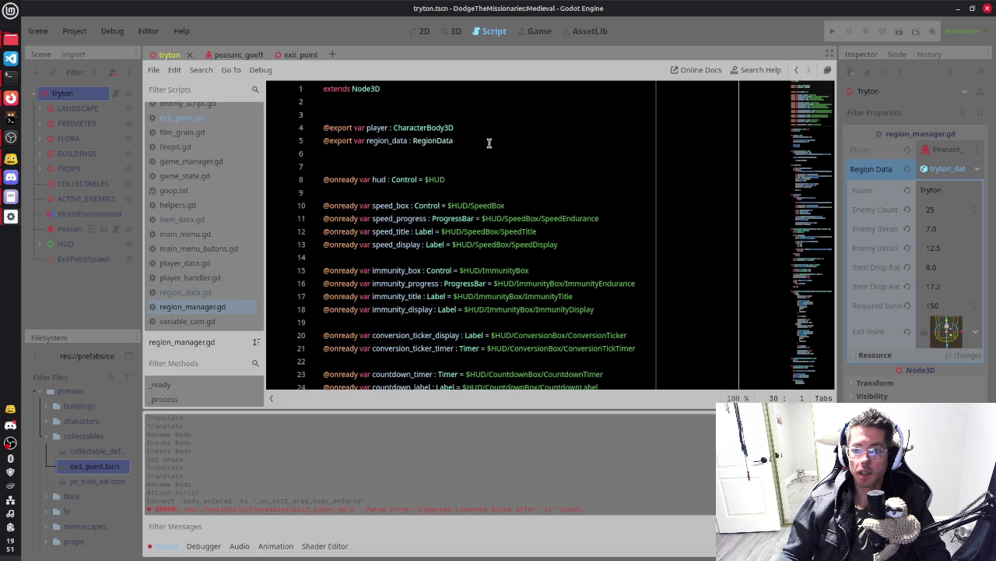
{"action": "scroll", "coordinate": [571, 256], "scroll_direction": "down", "scroll_amount": 8}
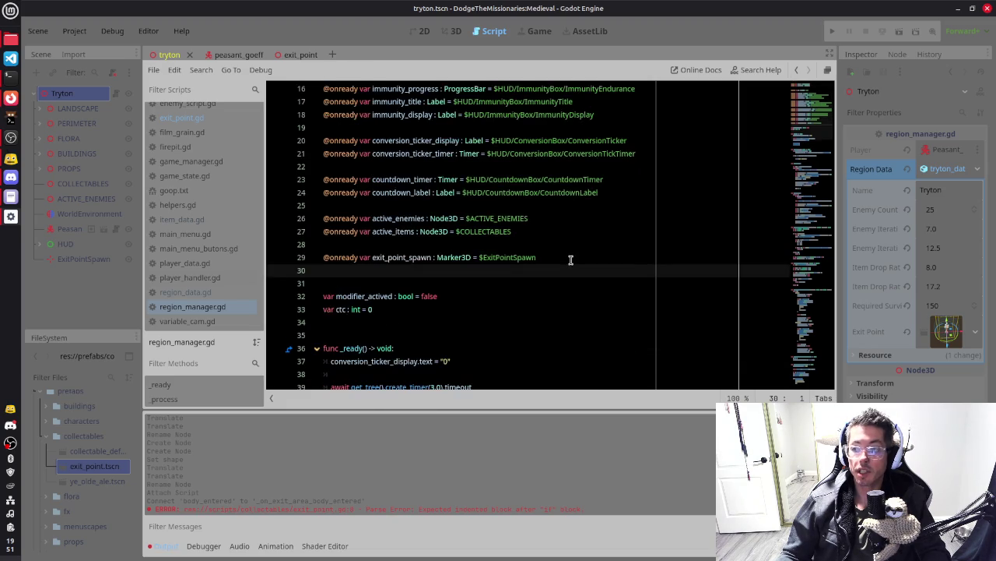
{"action": "scroll", "coordinate": [439, 305], "scroll_direction": "down", "scroll_amount": 5}
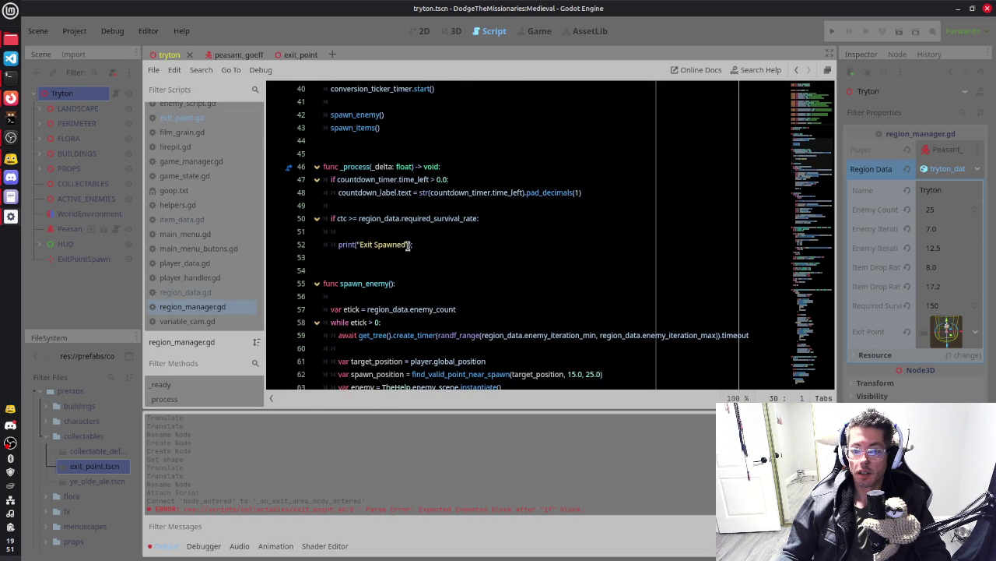
{"action": "left_click", "coordinate": [457, 231]}
Write var ep = region_data.exit_point.instantiate() on line 51 inside the survival check
{"action": "type", "text": "var"}
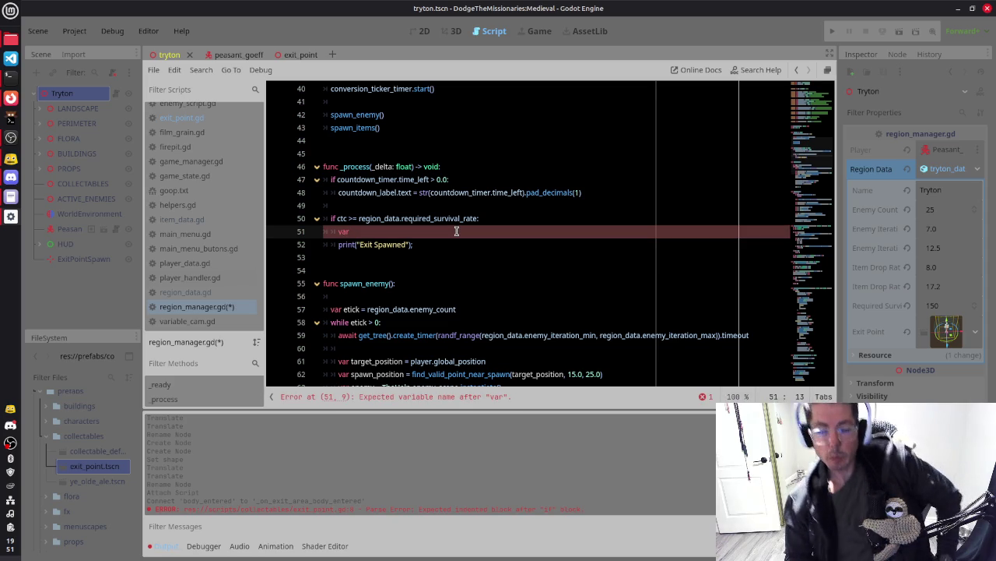
{"action": "type", "text": "ep= ="}
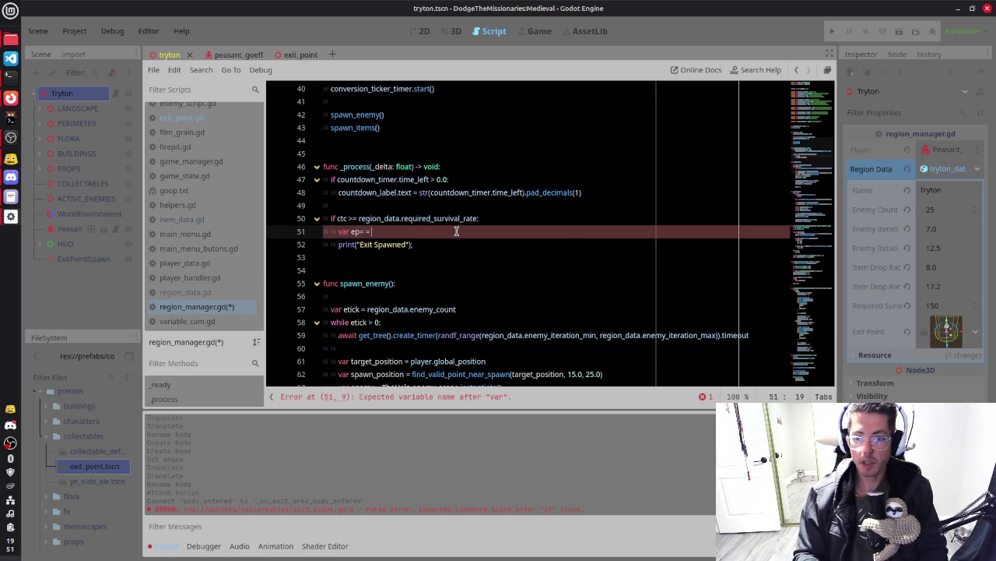
{"action": "key", "text": "BackSpace"}
{"action": "key", "text": "BackSpace"}
{"action": "key", "text": "BackSpace"}
{"action": "type", "text": "= region_data."}
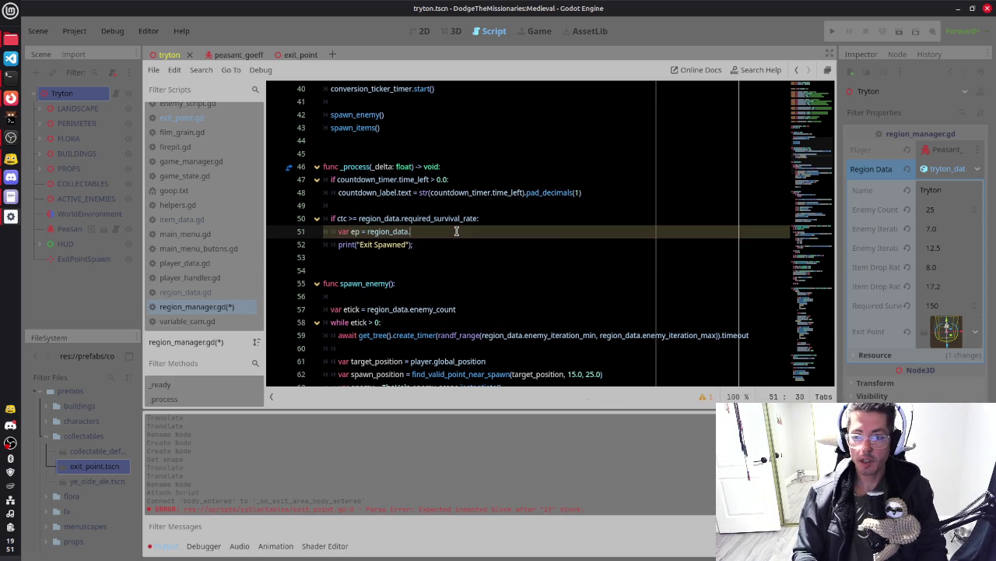
{"action": "type", "text": "exi"}
{"action": "key", "text": "Return"}
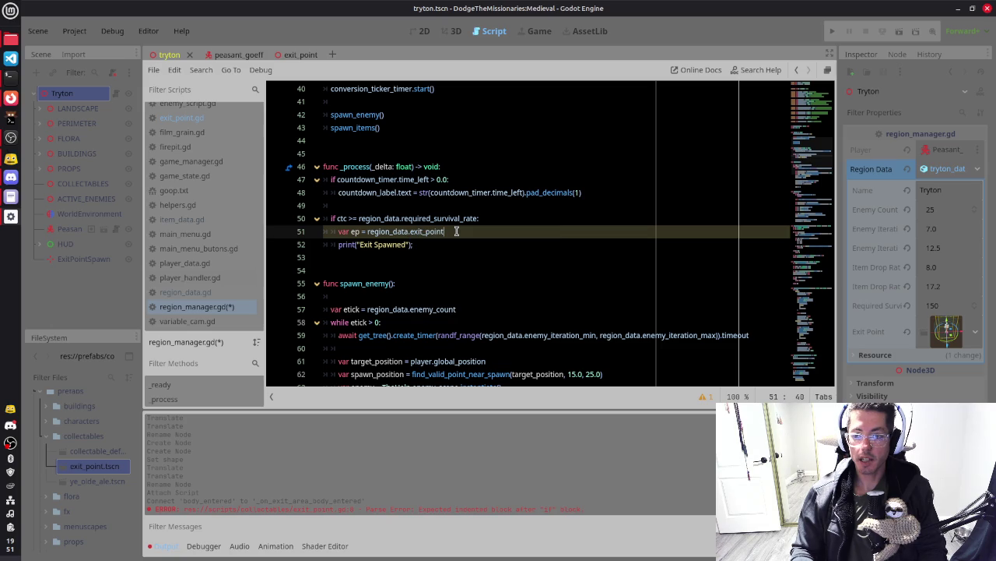
{"action": "left_click", "coordinate": [456, 232], "text": "shift"}
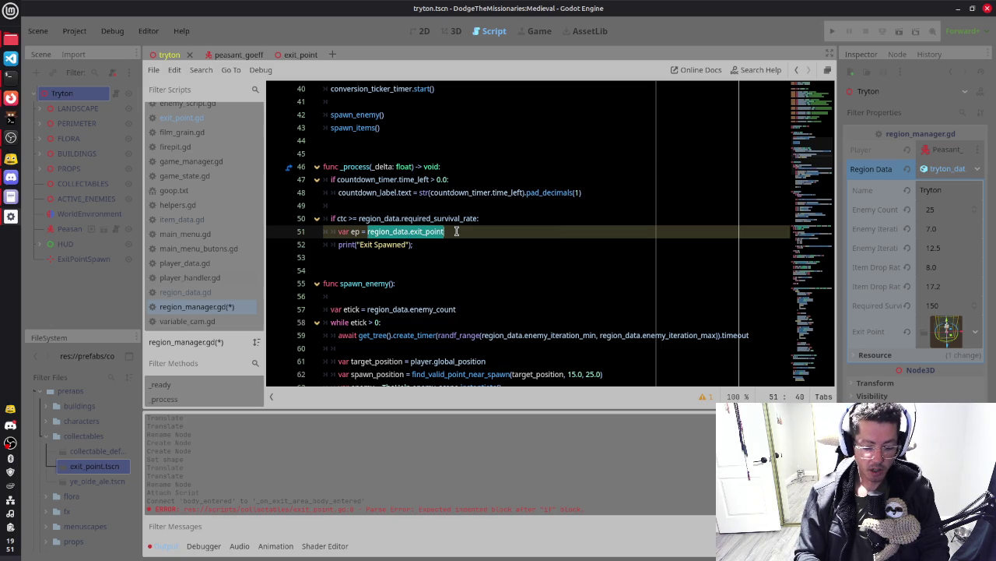
{"action": "type", "text": "preload("}
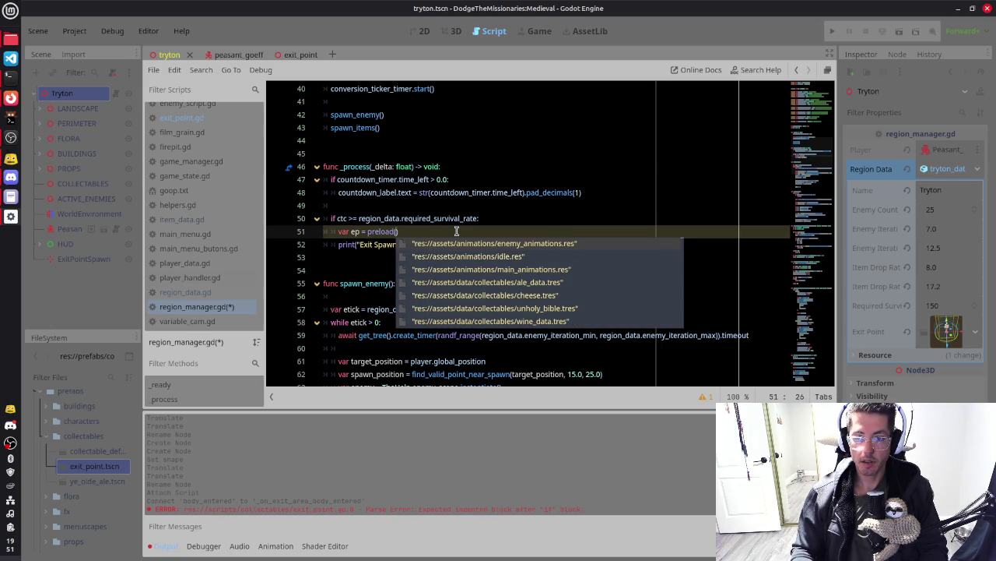
{"action": "type", "text": "region"}
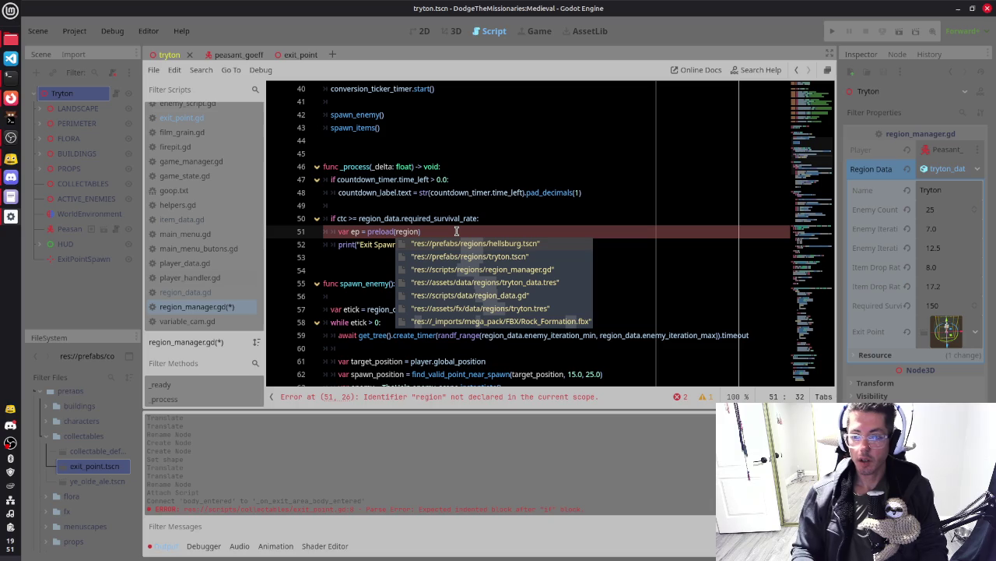
{"action": "type", "text": "_data."}
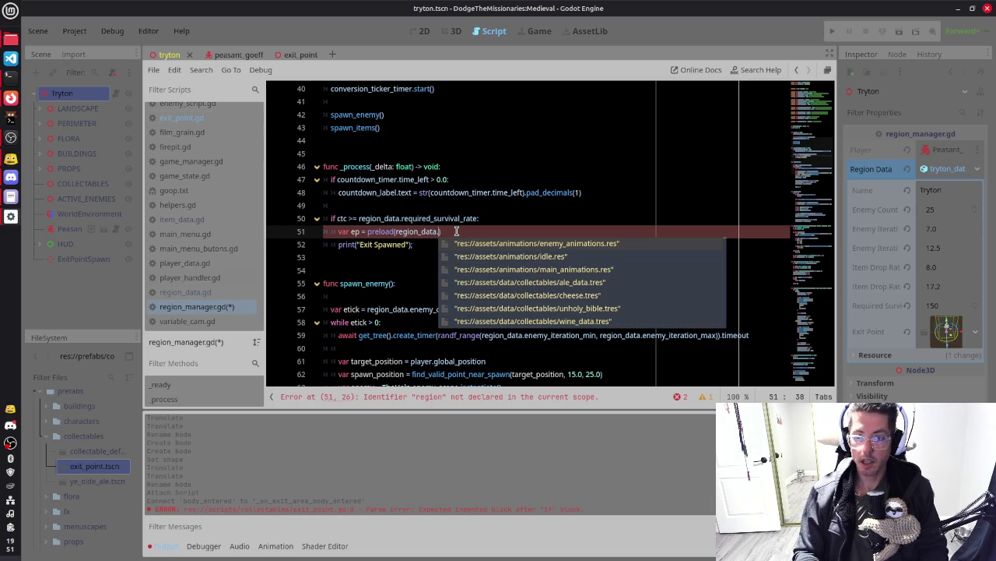
{"action": "key", "text": "ctrl+shift+Left"}
{"action": "key", "text": "BackSpace"}
{"action": "key", "text": "ctrl+shift+Left"}
{"action": "key", "text": "BackSpace"}
{"action": "type", "text": "region_data.exit_point.instan"}
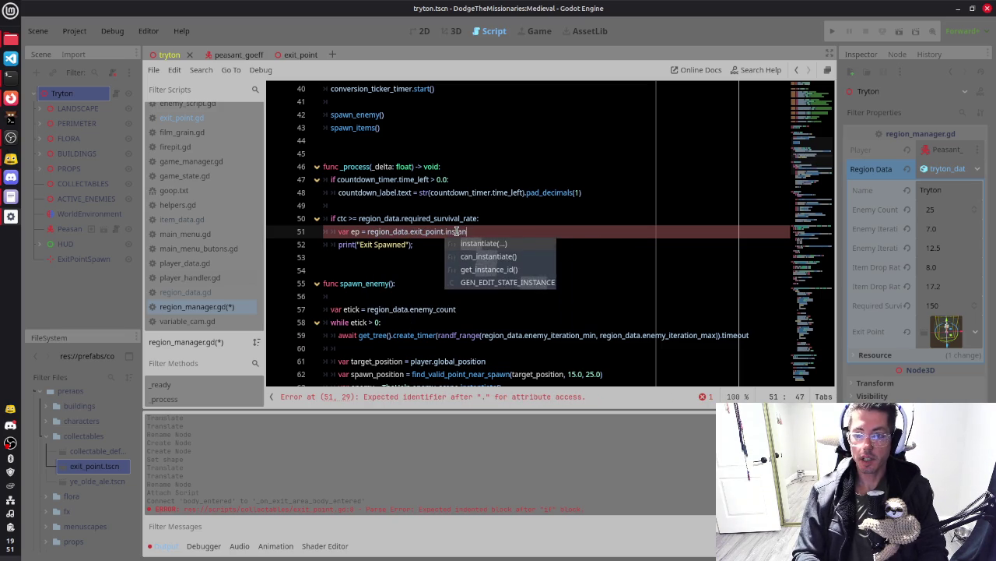
{"action": "key", "text": "Return"}
{"action": "type", "text": ");"}
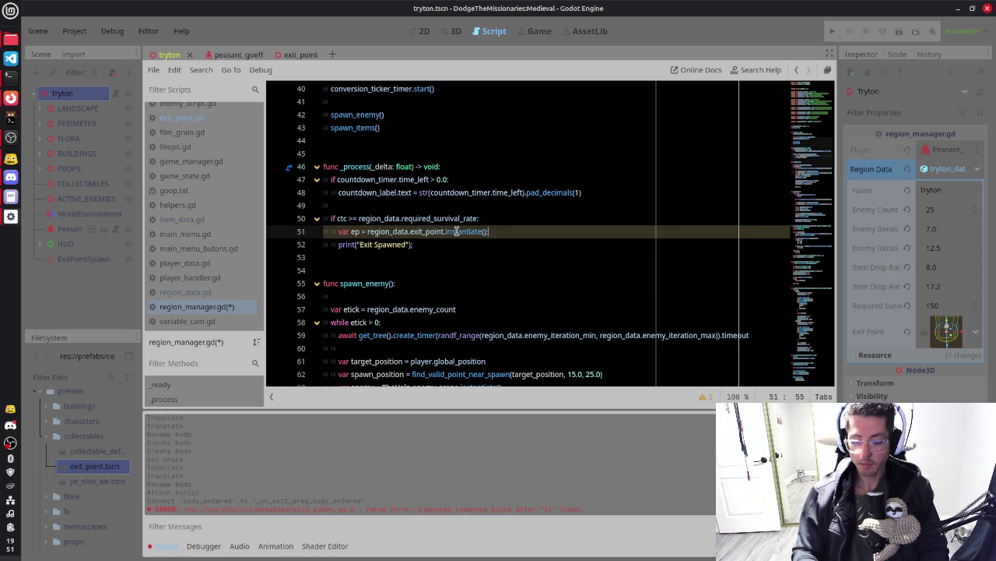
Add exit_point_spawn.add_child(ep); below the instantiation and save the script
{"action": "key", "text": "Return"}
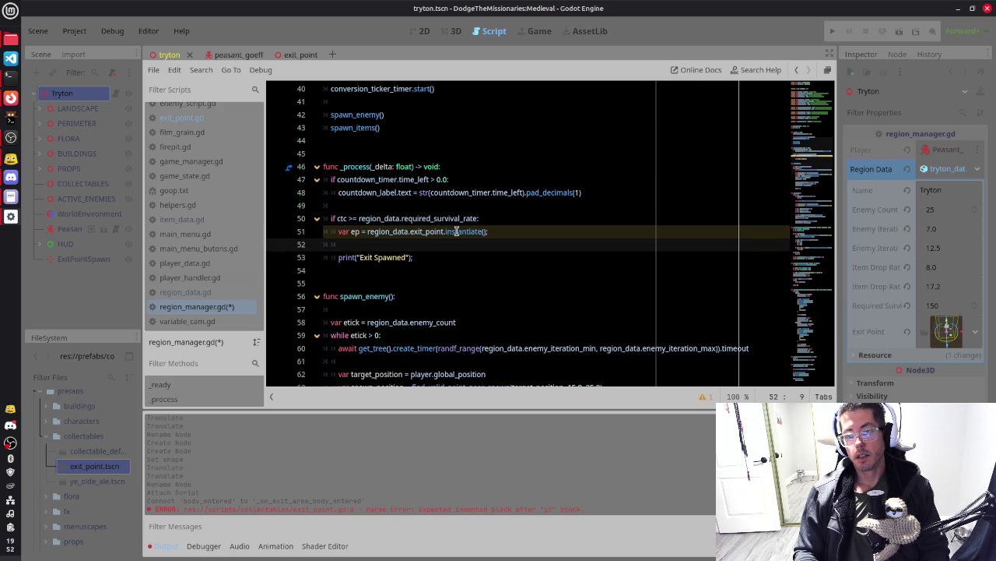
{"action": "key", "text": "Return"}
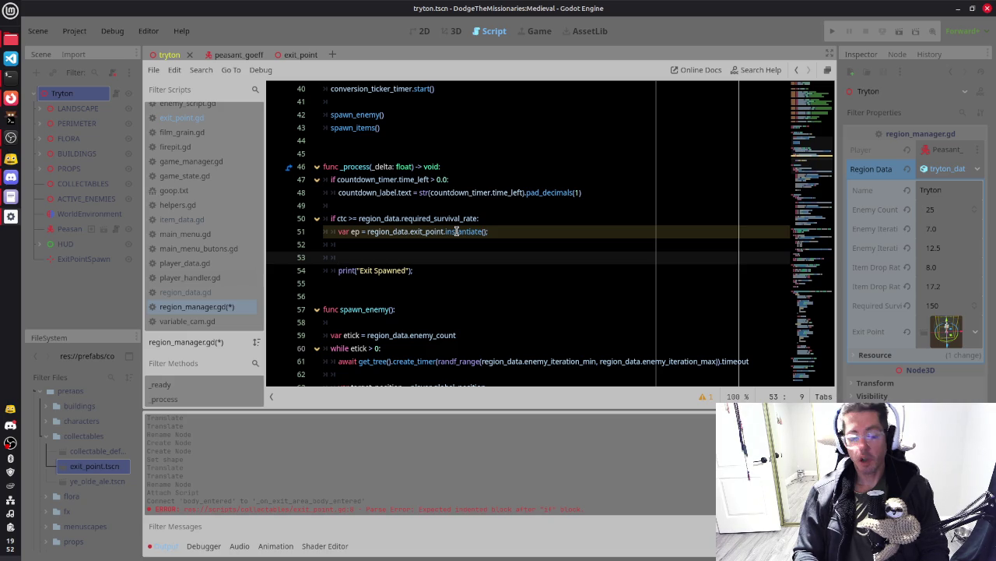
{"action": "type", "text": "exit"}
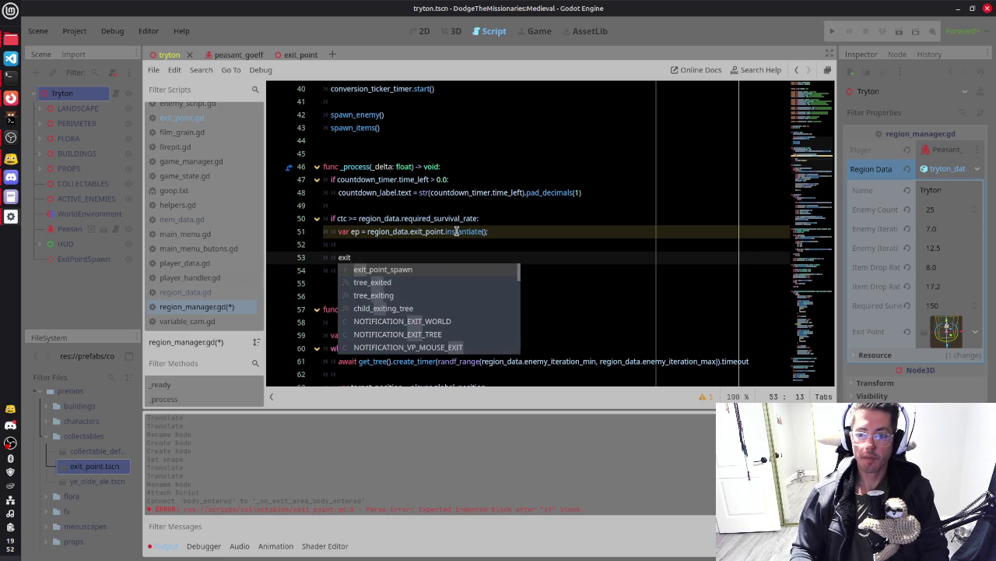
{"action": "key", "text": "Return"}
{"action": "type", "text": "dd_c"}
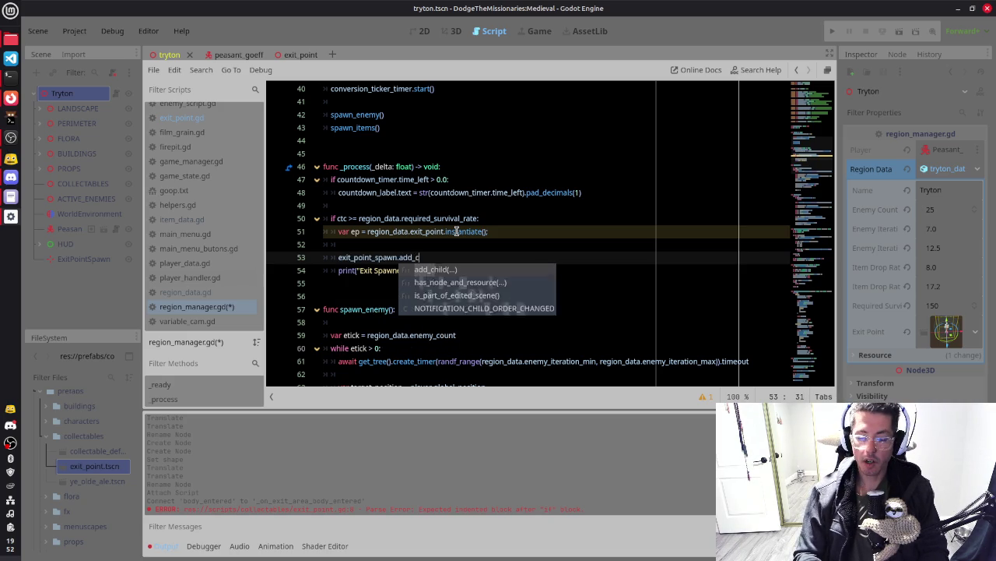
{"action": "key", "text": "Return"}
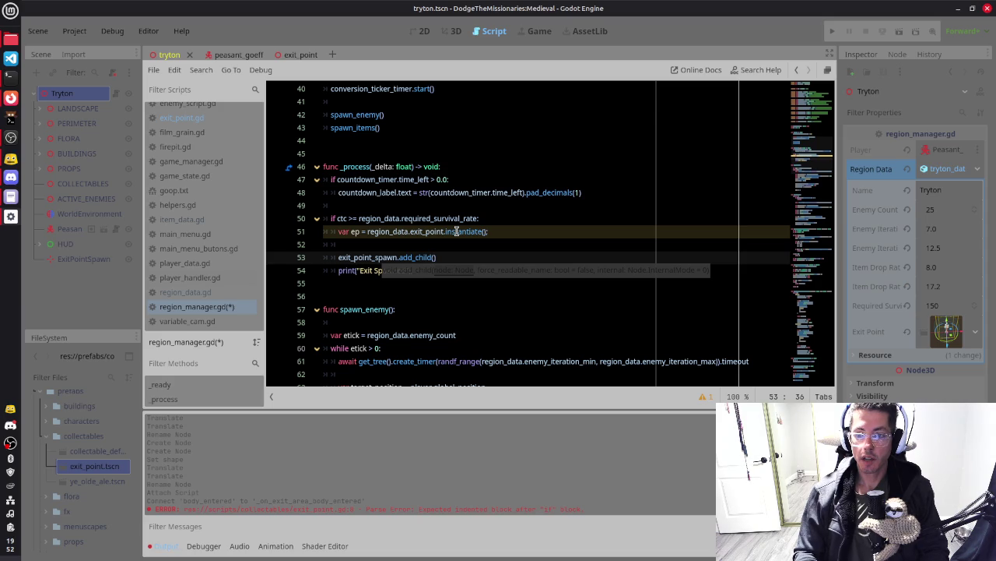
{"action": "type", "text": "ep);"}
{"action": "key", "text": "Return"}
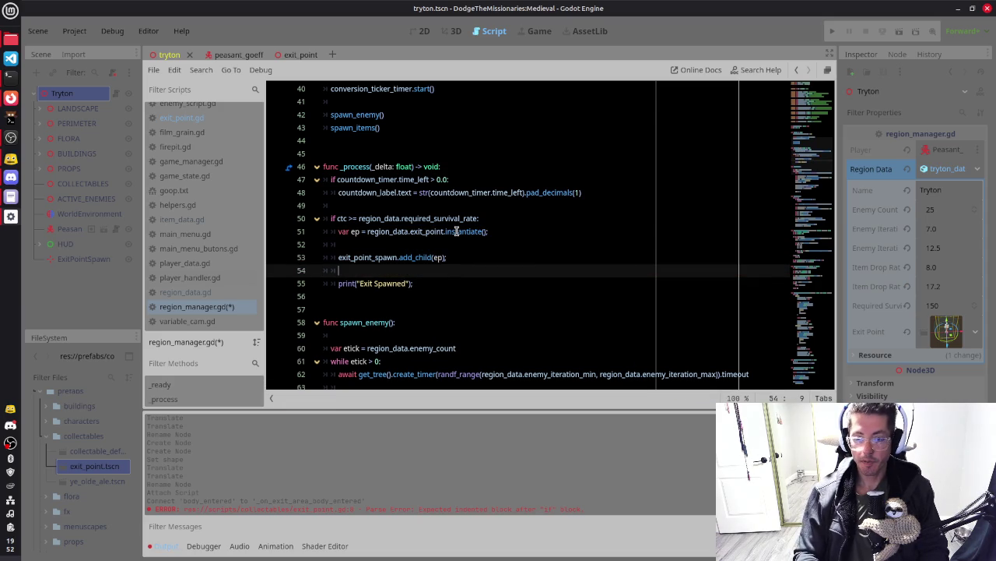
{"action": "type", "text": "erp."}
{"action": "key", "text": "BackSpace"}
{"action": "key", "text": "BackSpace"}
{"action": "key", "text": "BackSpace"}
{"action": "type", "text": "p.position ="}
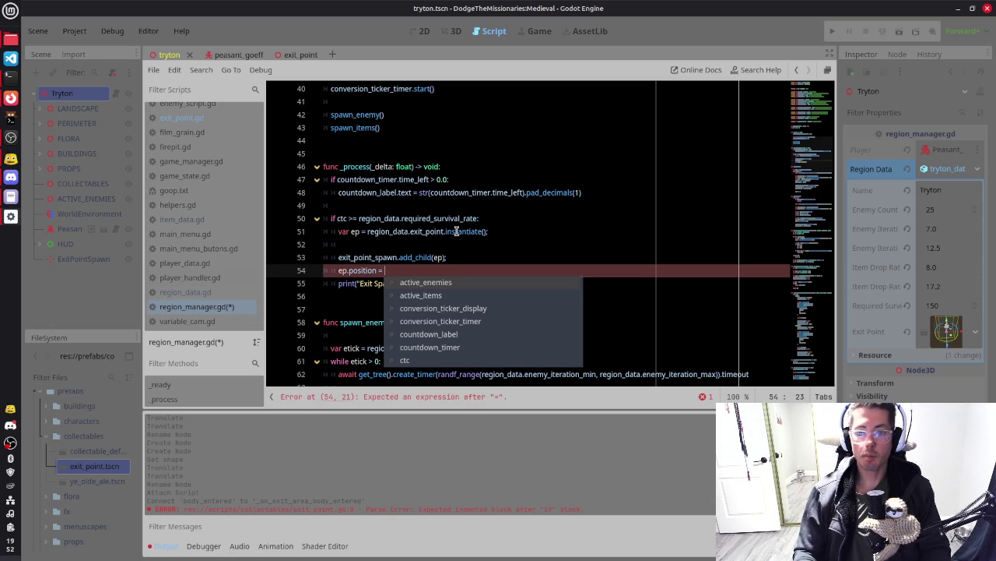
{"action": "key", "text": "BackSpace"}
{"action": "key", "text": "BackSpace"}
{"action": "key", "text": "BackSpace"}
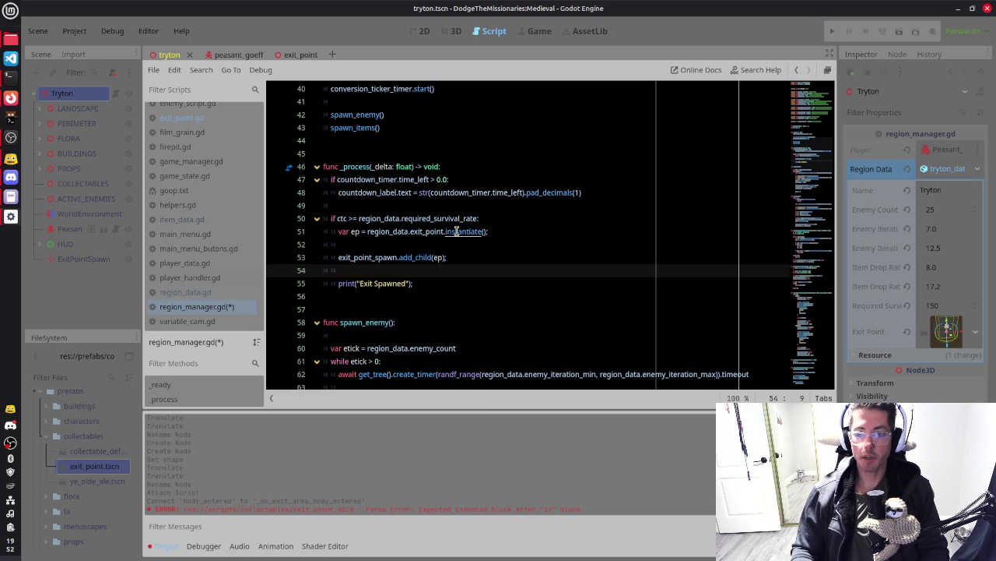
{"action": "key", "text": "Down"}
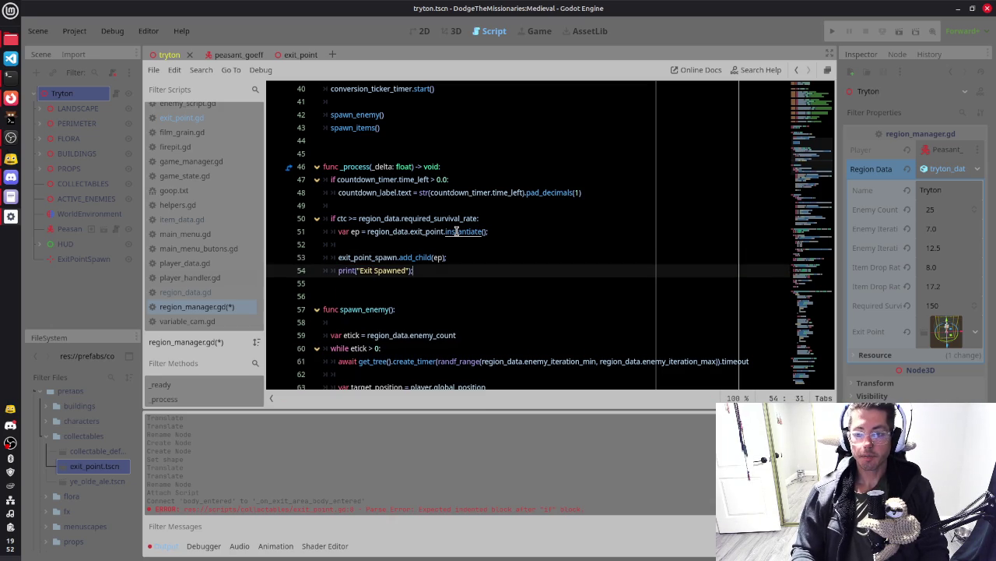
{"action": "key", "text": "ctrl+s"}
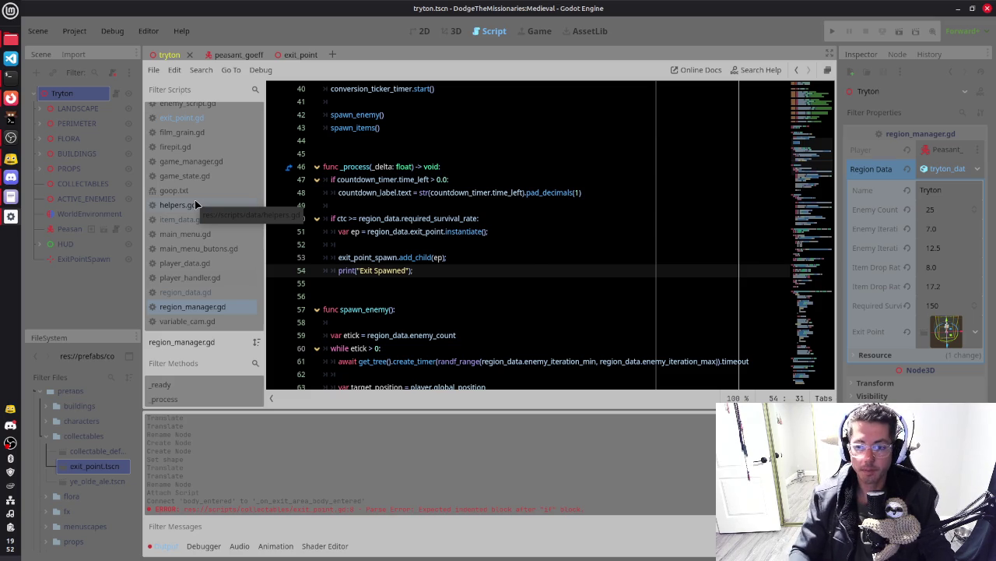
{"action": "scroll", "coordinate": [428, 229], "scroll_direction": "up", "scroll_amount": 4}
{"action": "scroll", "coordinate": [428, 228], "scroll_direction": "up", "scroll_amount": 9}
{"action": "scroll", "coordinate": [428, 228], "scroll_direction": "down", "scroll_amount": 9}
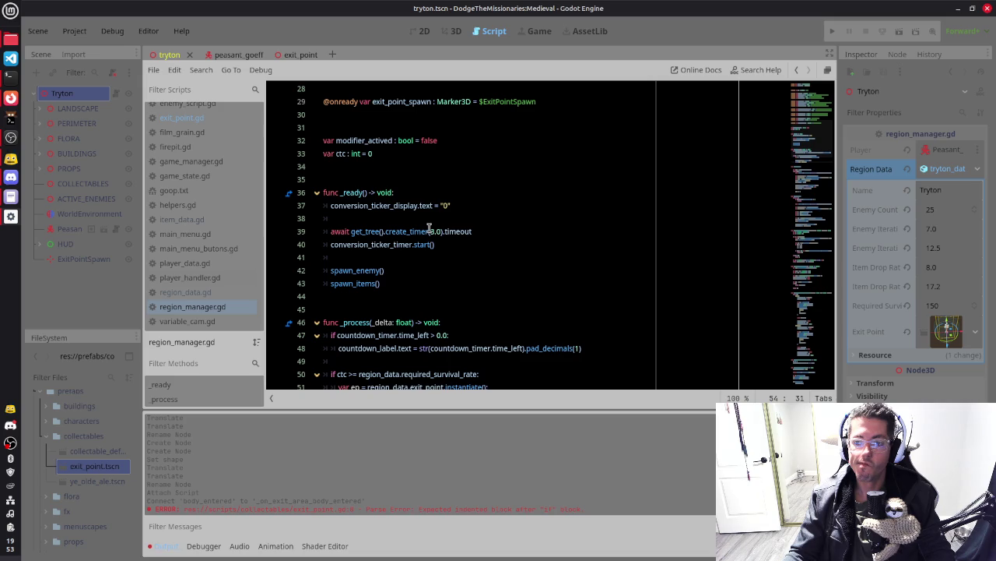
{"action": "scroll", "coordinate": [428, 228], "scroll_direction": "down", "scroll_amount": 2}
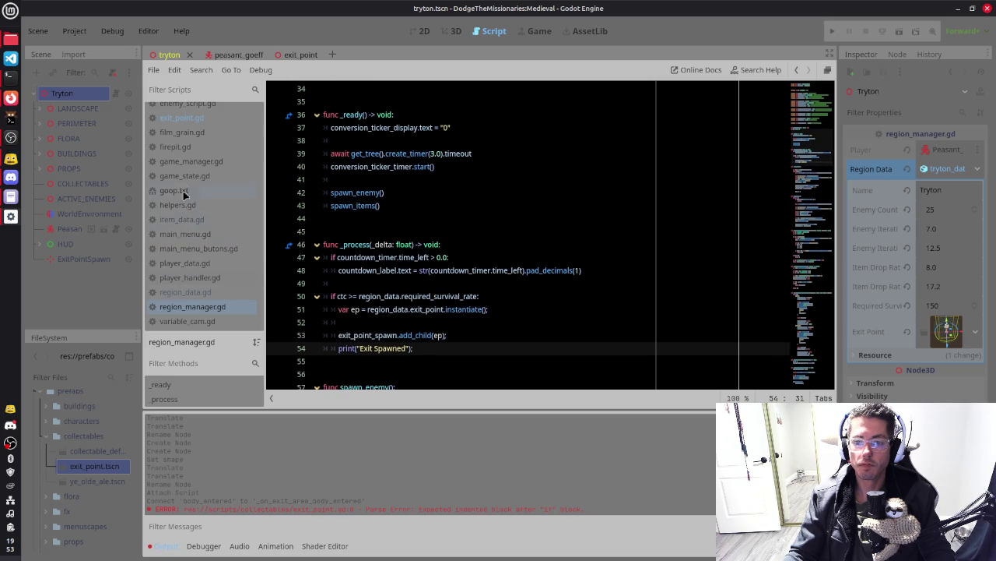
{"action": "left_click", "coordinate": [190, 162]}
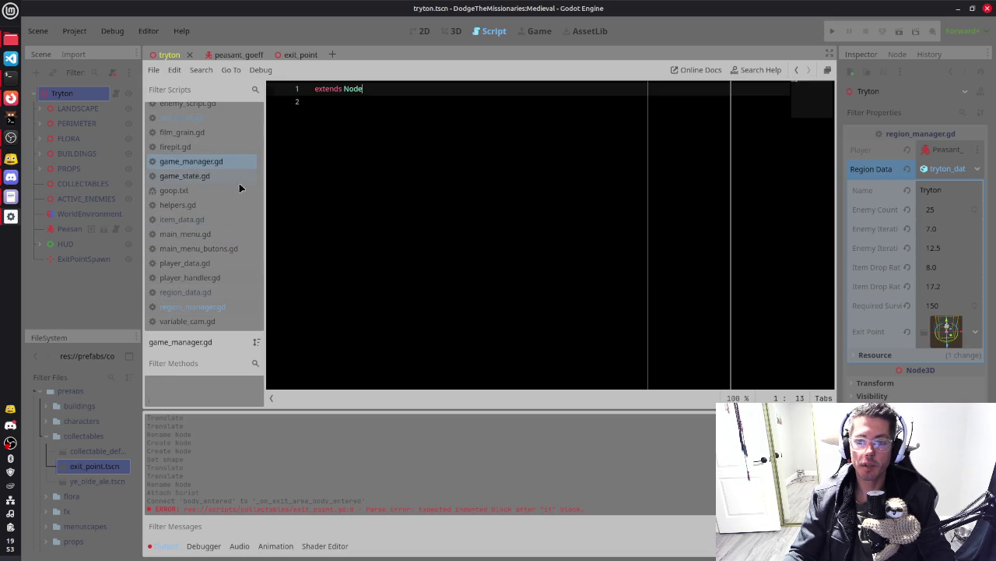
{"action": "left_click", "coordinate": [185, 176]}
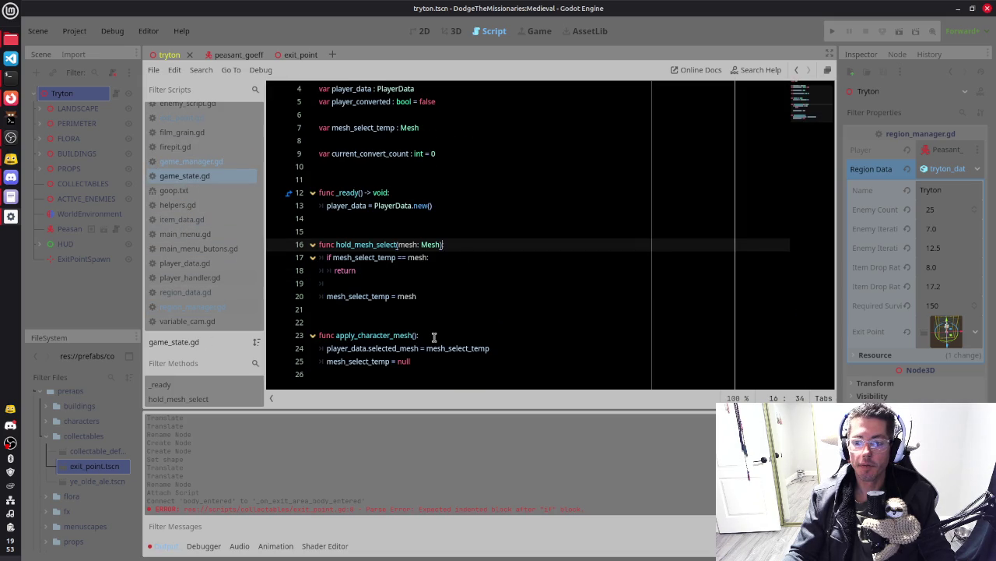
{"action": "scroll", "coordinate": [434, 336], "scroll_direction": "up", "scroll_amount": 1}
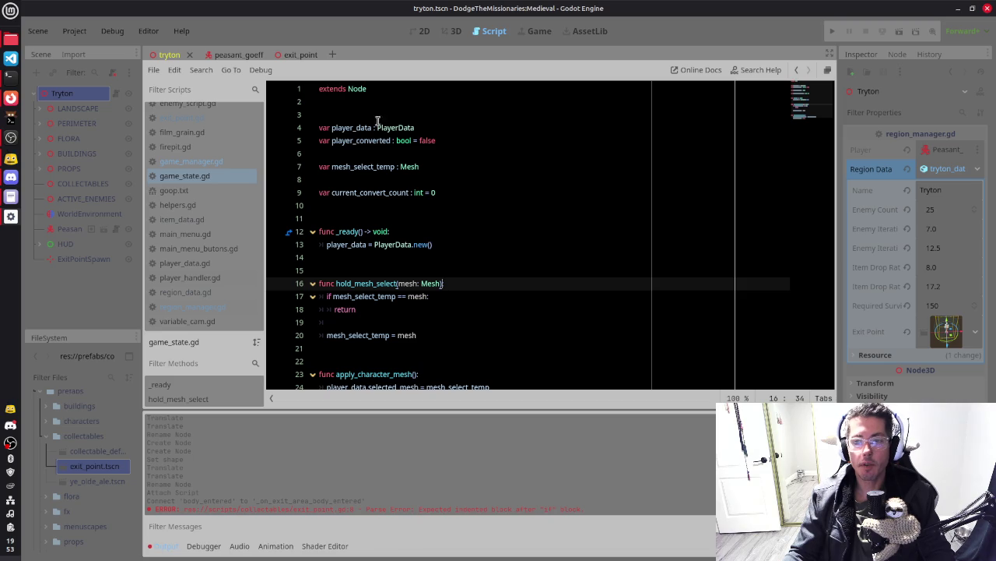
{"action": "left_click", "coordinate": [180, 308]}
{"action": "scroll", "coordinate": [432, 249], "scroll_direction": "down", "scroll_amount": 3}
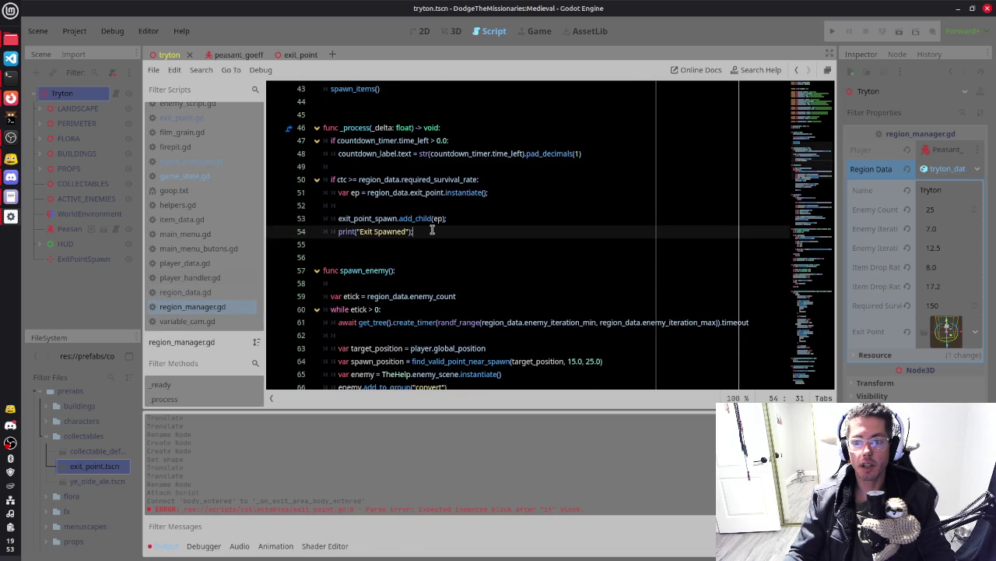
{"action": "scroll", "coordinate": [432, 230], "scroll_direction": "up", "scroll_amount": 3}
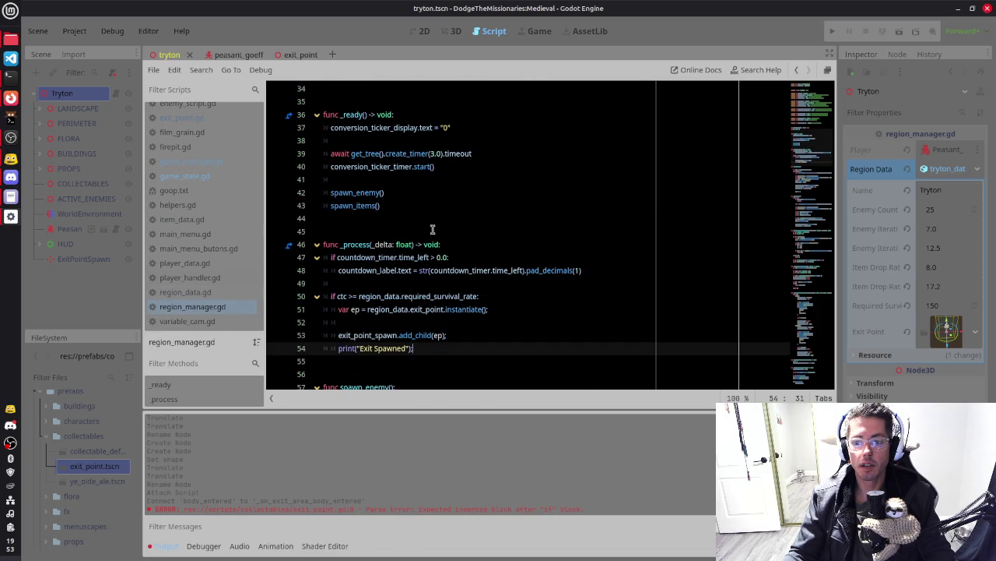
{"action": "left_click", "coordinate": [520, 309]}
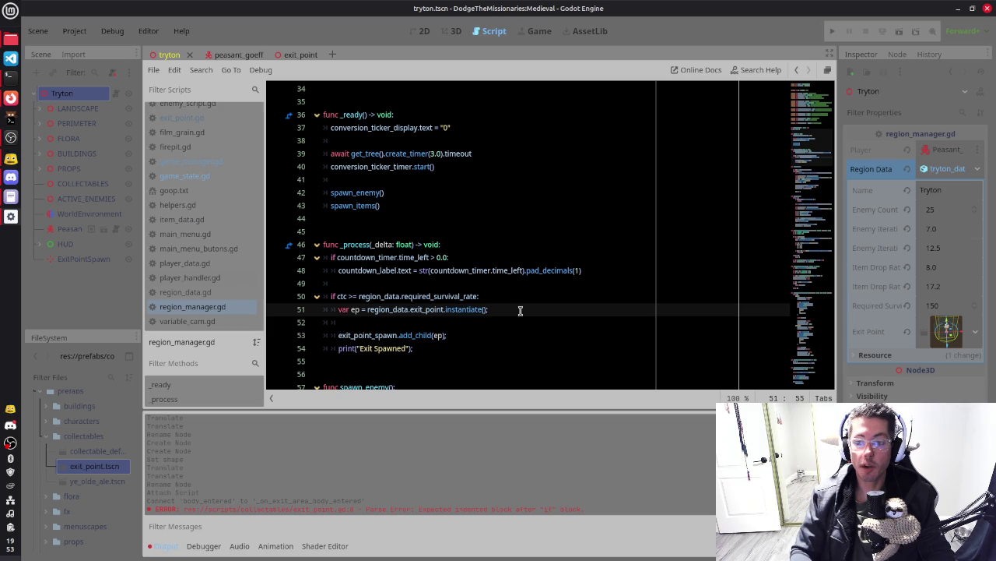
Add ep.connect("exit_entered", _handle_level_complete) on line 53
{"action": "key", "text": "Down"}
{"action": "key", "text": "Return"}
{"action": "type", "text": "ep."}
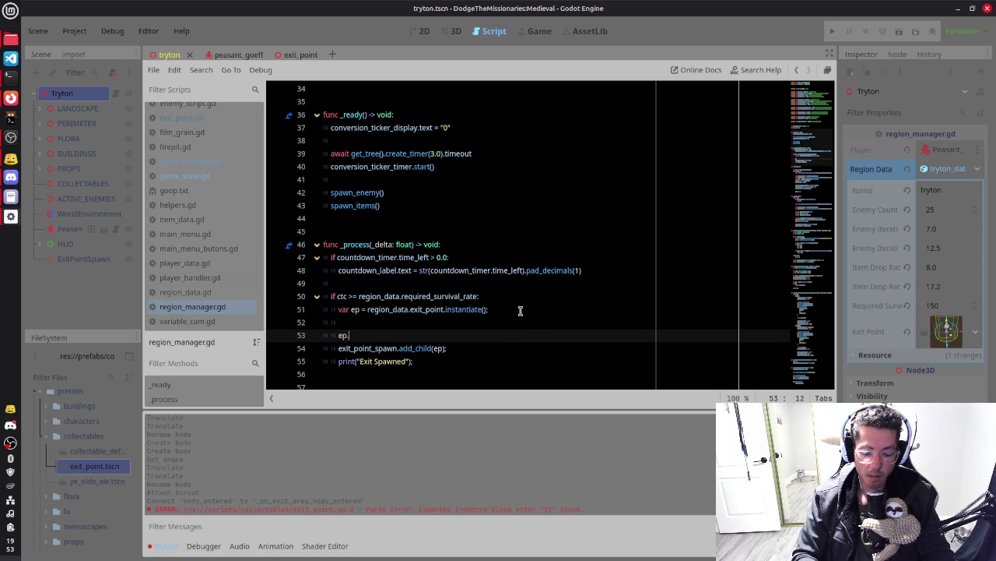
{"action": "type", "text": "connect("}
{"action": "key", "text": "Return"}
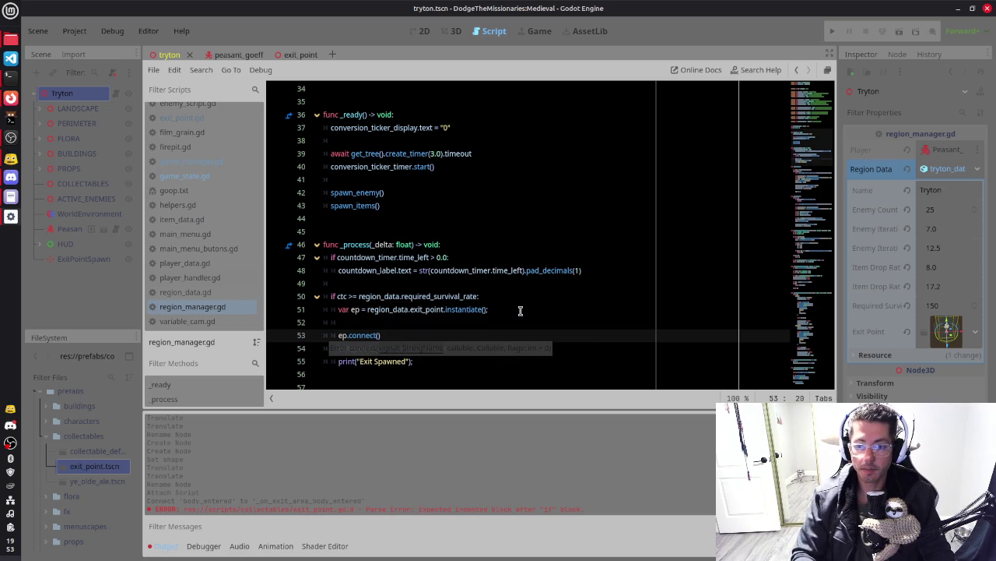
{"action": "type", "text": "exit_entere"}
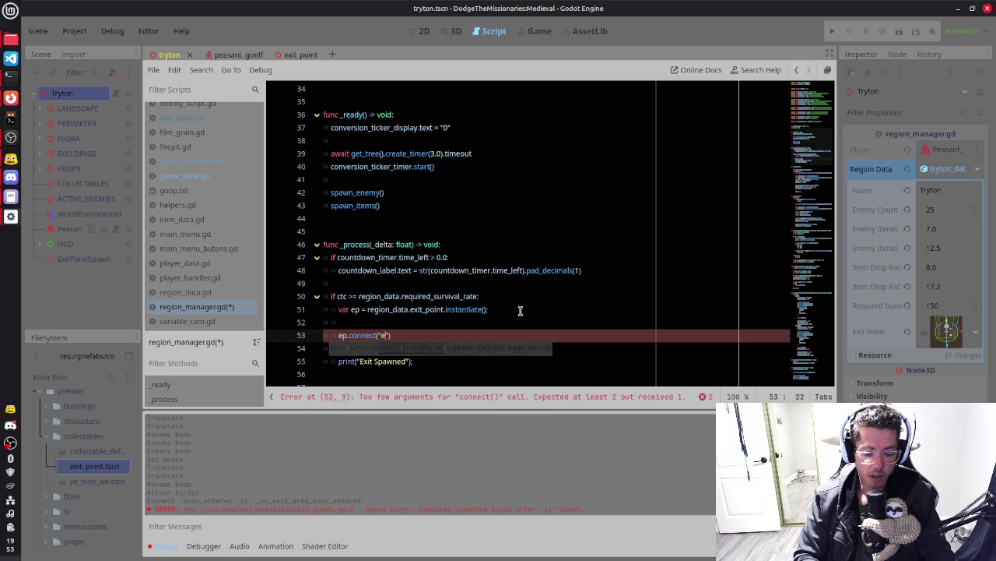
{"action": "type", "text": "d\", "}
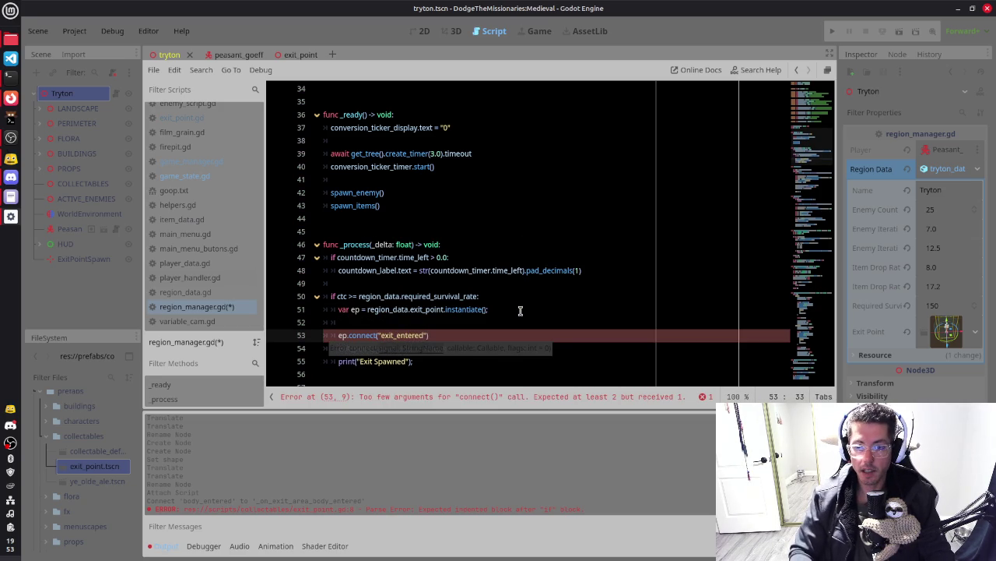
{"action": "type", "text": "_handle_"}
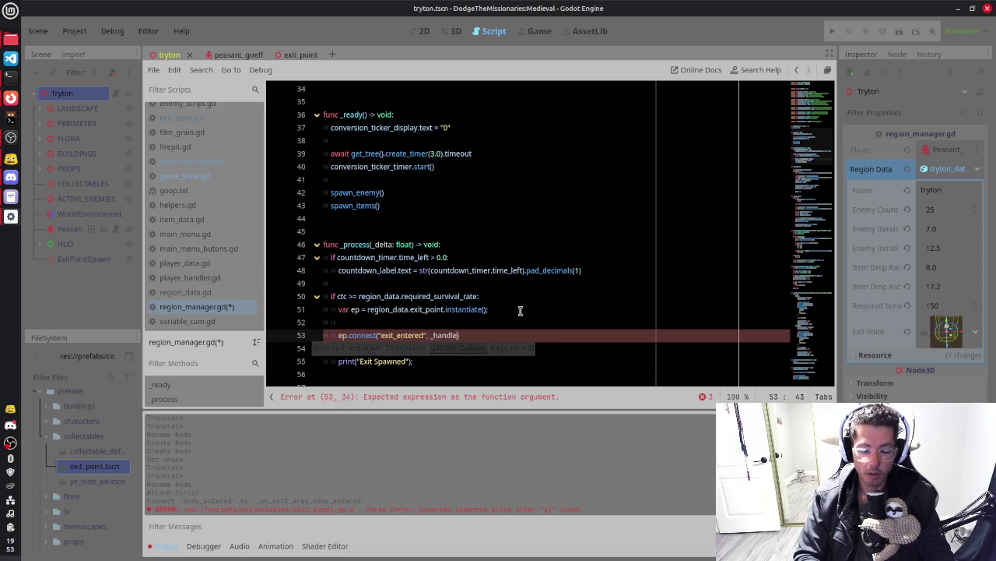
{"action": "type", "text": "level_complete"}
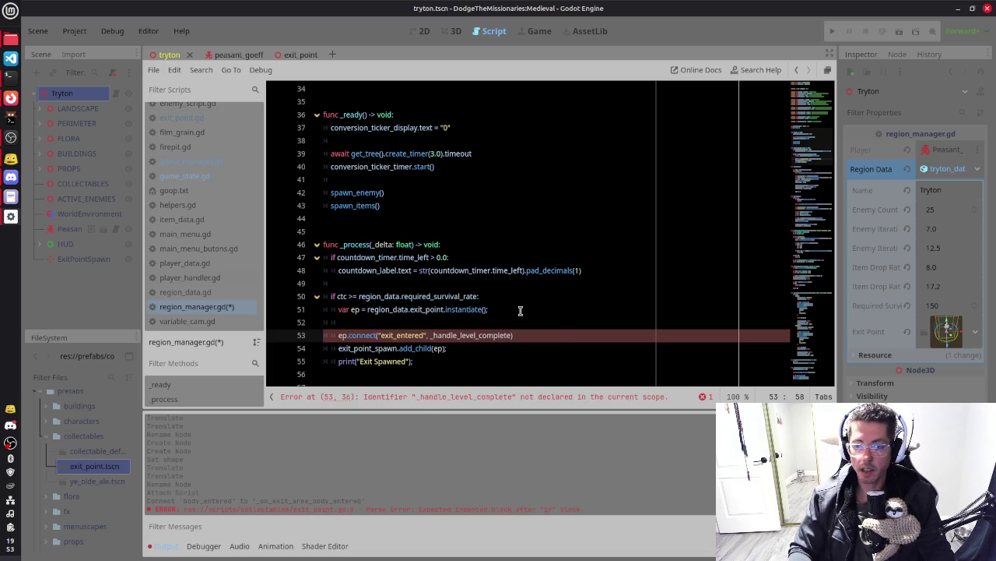
{"action": "key", "text": "ctrl+shift+Left"}
{"action": "key", "text": "End"}
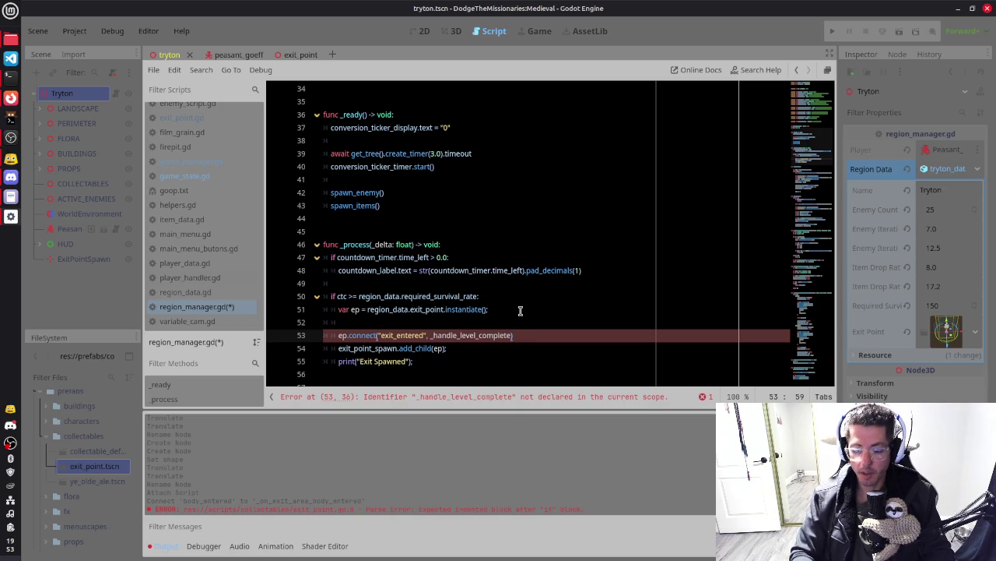
{"action": "left_click", "coordinate": [520, 310]}
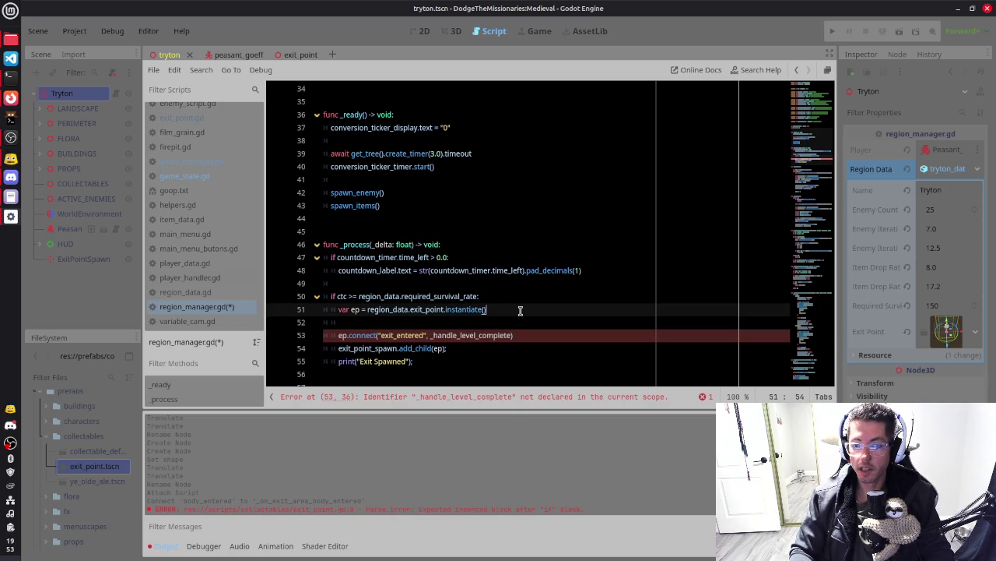
{"action": "key", "text": "Down"}
{"action": "key", "text": "Down"}
{"action": "key", "text": "End"}
{"action": "type", "text": ")"}
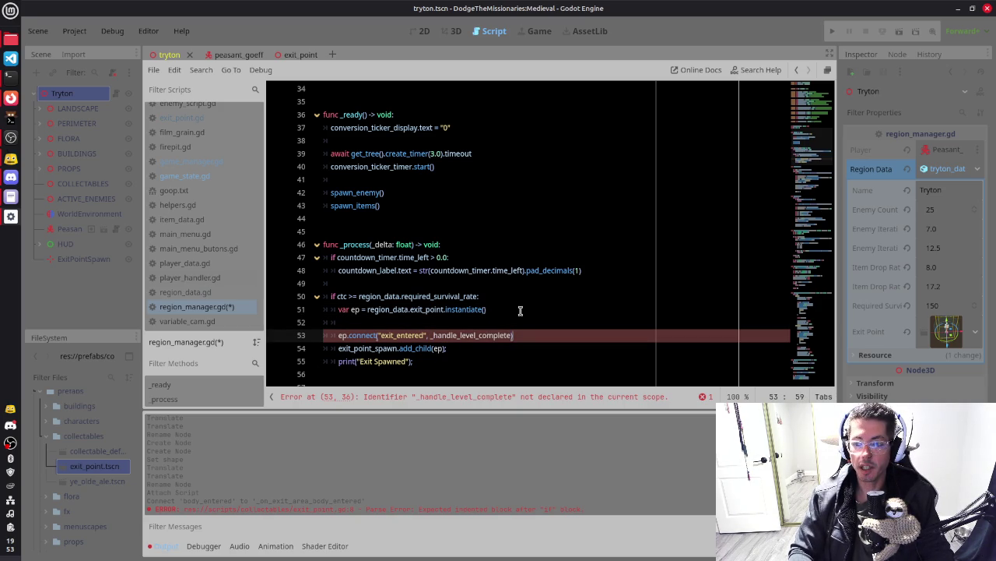
Remove the trailing semicolons from lines 54 and 55 and save the script
{"action": "key", "text": "Down"}
{"action": "key", "text": "Down"}
{"action": "key", "text": "Down"}
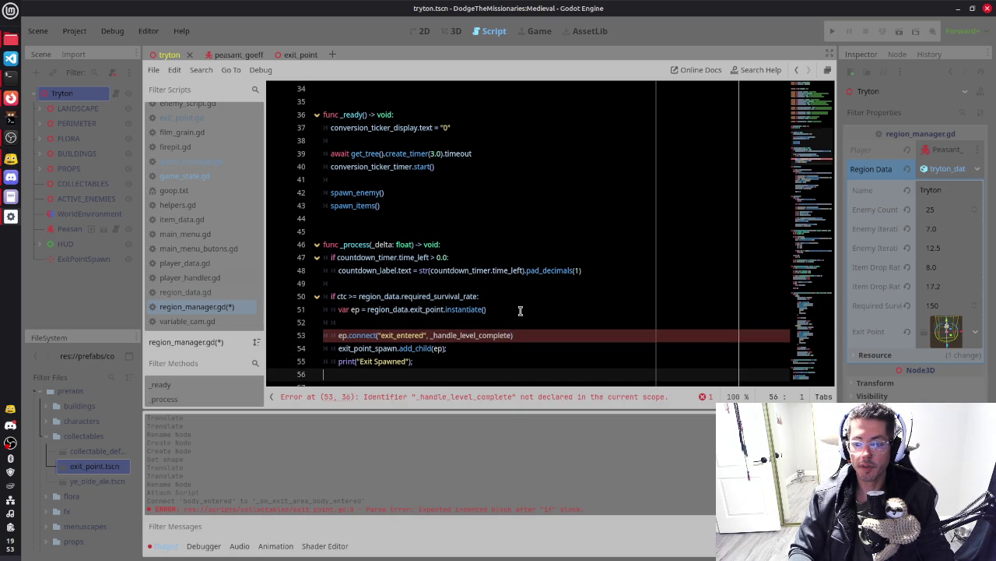
{"action": "key", "text": "Down"}
{"action": "key", "text": "Down"}
{"action": "key", "text": "Down"}
{"action": "key", "text": "Up"}
{"action": "key", "text": "Up"}
{"action": "key", "text": "Up"}
{"action": "key", "text": "BackSpace"}
{"action": "key", "text": "Up"}
{"action": "key", "text": "End"}
{"action": "key", "text": "BackSpace"}
{"action": "key", "text": "ctrl+s"}
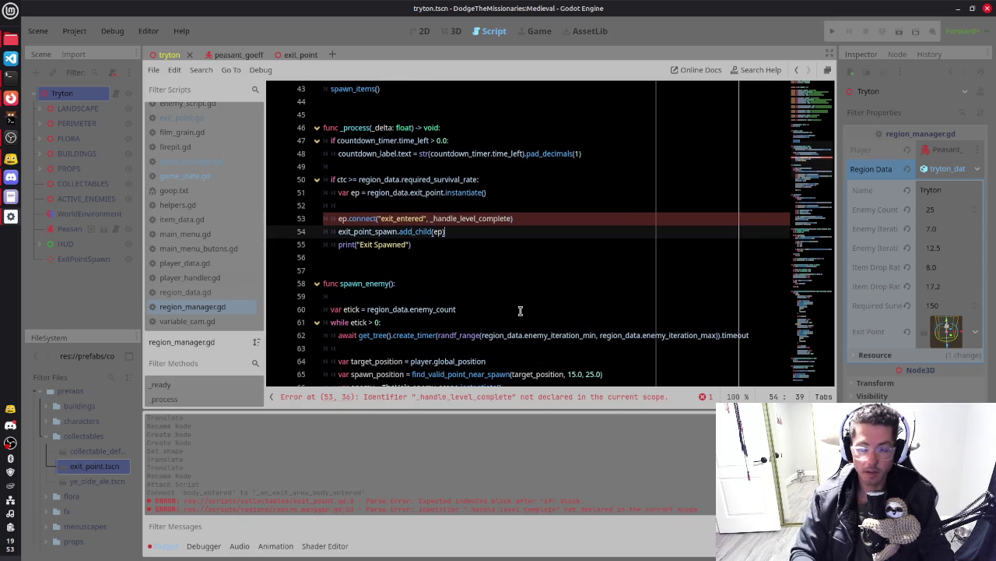
Navigate to blank line 180 after the timer functions in region_manager.gd
{"action": "key", "text": "ctrl+End"}
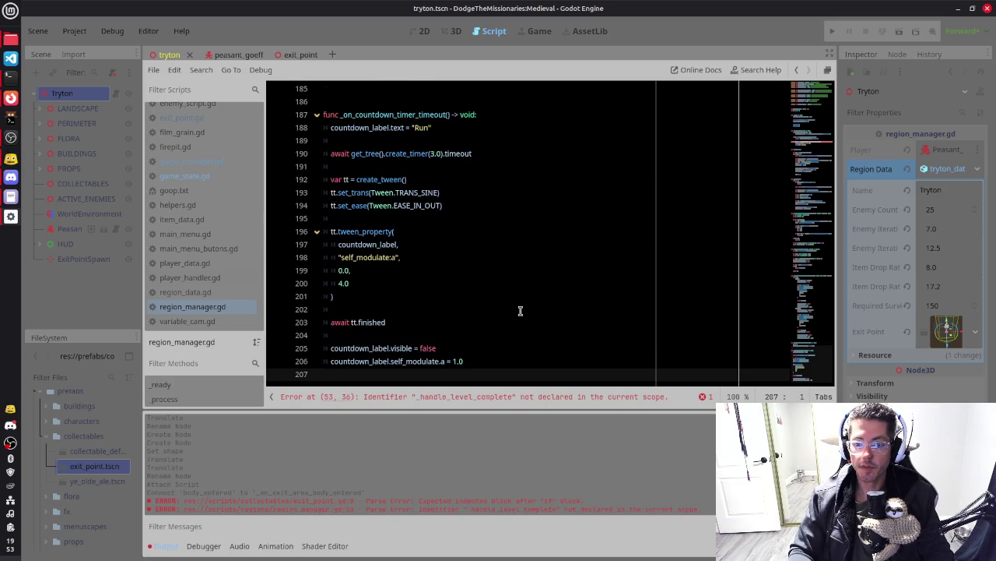
{"action": "key", "text": "Up"}
{"action": "key", "text": "Up"}
{"action": "key", "text": "Up"}
{"action": "scroll", "coordinate": [520, 311], "scroll_direction": "up", "scroll_amount": 2}
{"action": "key", "text": "Up"}
{"action": "key", "text": "Up"}
{"action": "key", "text": "Up"}
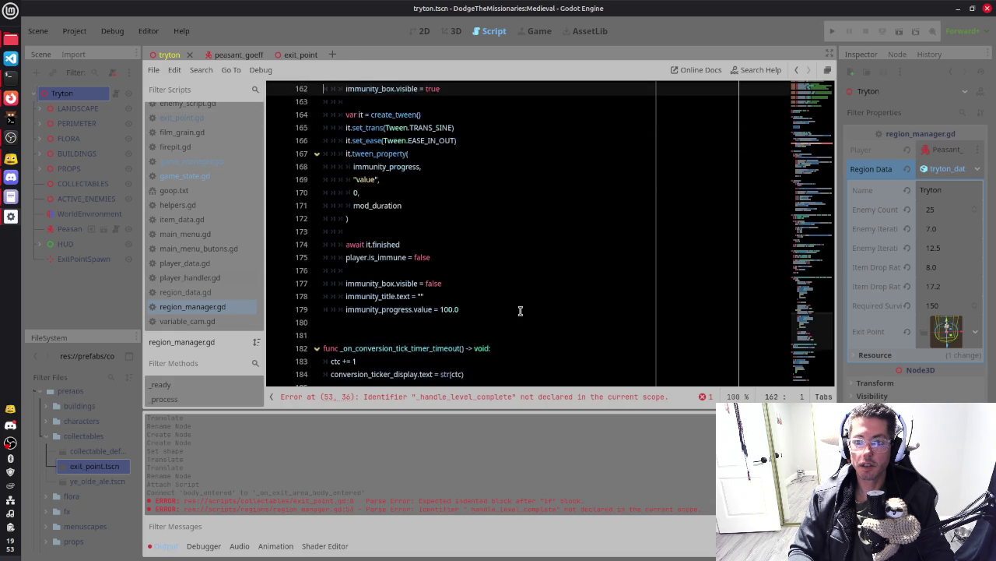
{"action": "key", "text": "Up"}
{"action": "key", "text": "Up"}
{"action": "key", "text": "Up"}
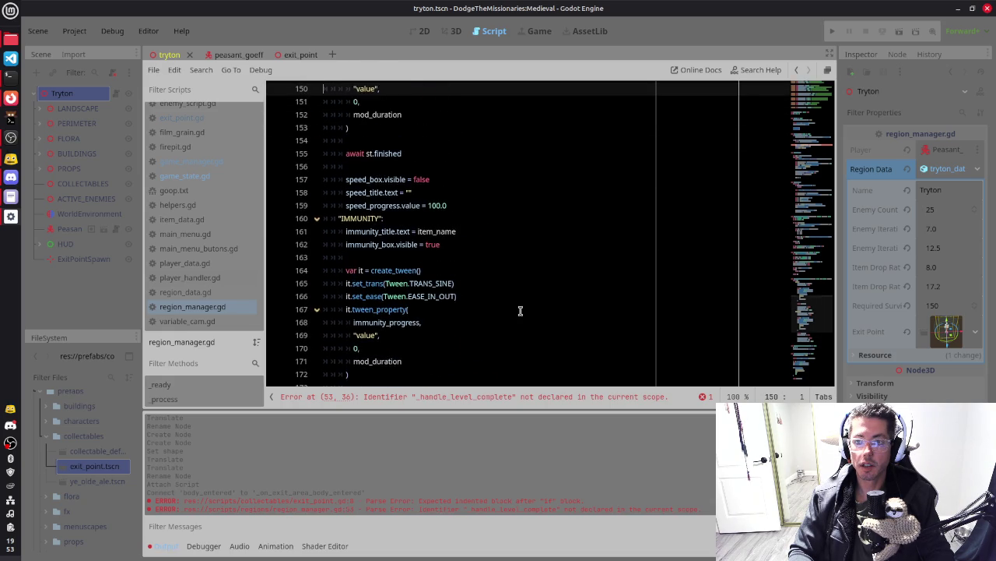
{"action": "key", "text": "Up"}
{"action": "key", "text": "Up"}
{"action": "key", "text": "Up"}
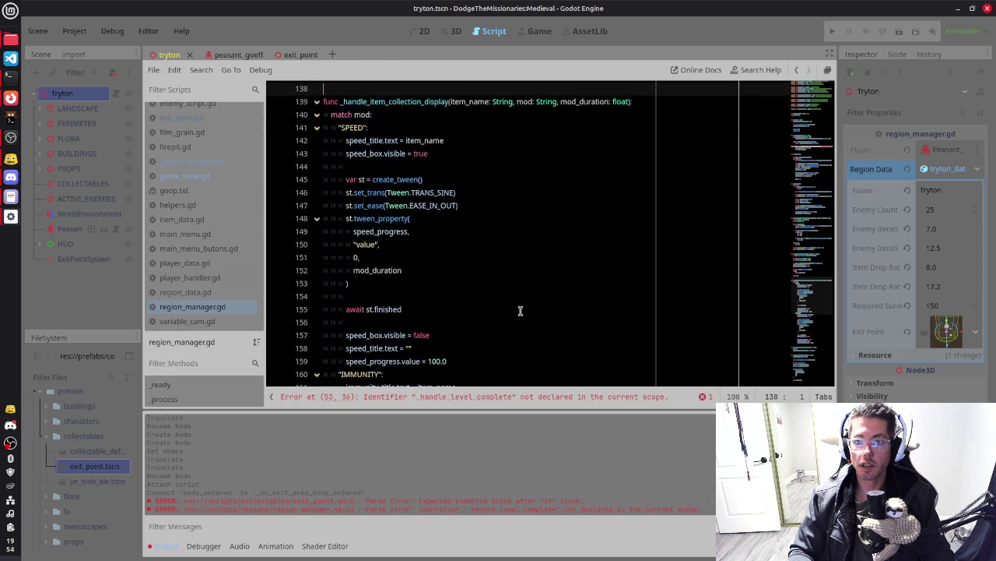
{"action": "key", "text": "Up"}
{"action": "key", "text": "Up"}
{"action": "key", "text": "Up"}
{"action": "key", "text": "Down"}
{"action": "key", "text": "Down"}
{"action": "key", "text": "Down"}
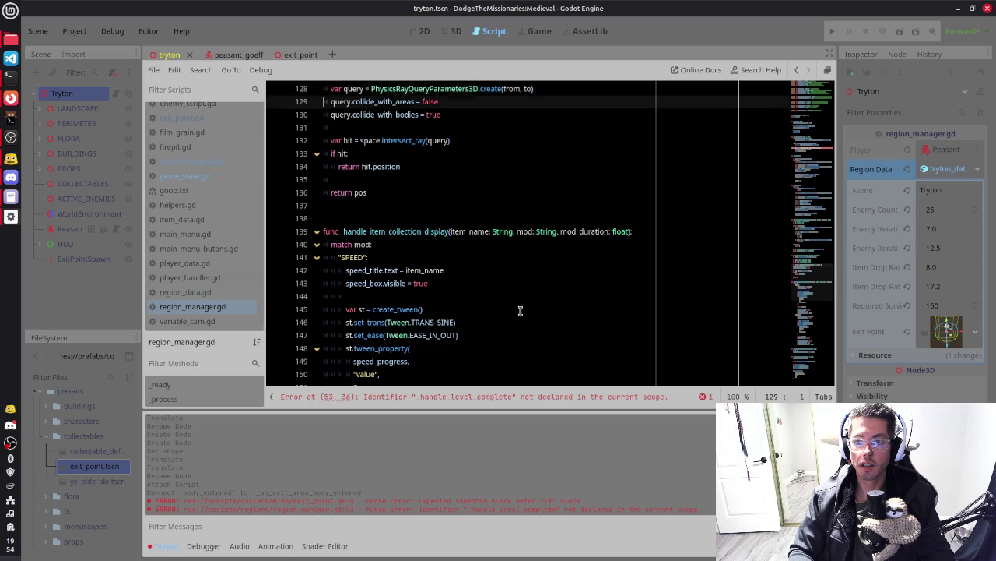
{"action": "key", "text": "Down"}
{"action": "key", "text": "Down"}
{"action": "key", "text": "Down"}
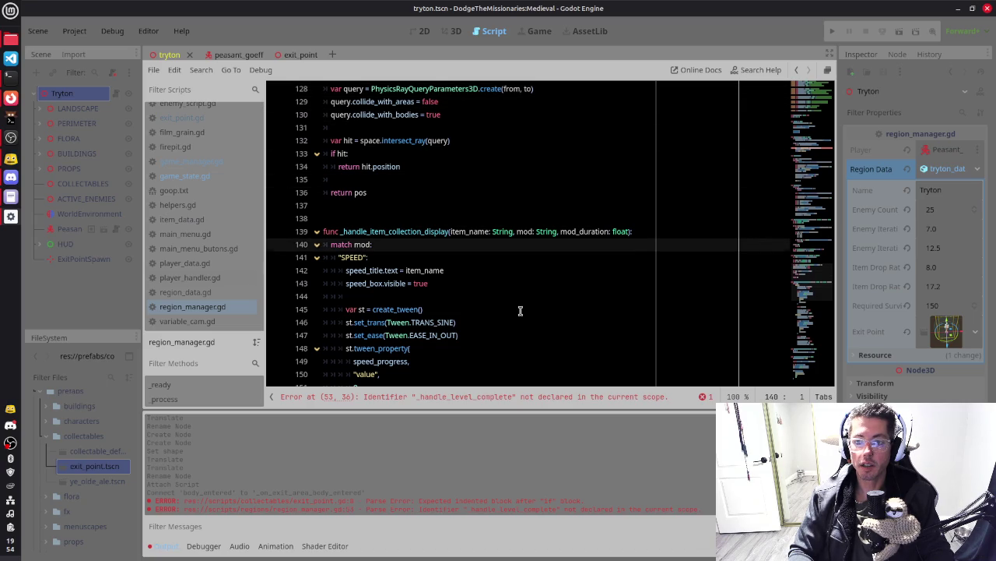
{"action": "key", "text": "Down"}
{"action": "key", "text": "Down"}
{"action": "key", "text": "Down"}
{"action": "key", "text": "Up"}
{"action": "key", "text": "Up"}
{"action": "key", "text": "Up"}
Add a func _handle_level_complete(): stub containing pass and save the script
{"action": "key", "text": "Return"}
{"action": "key", "text": "Return"}
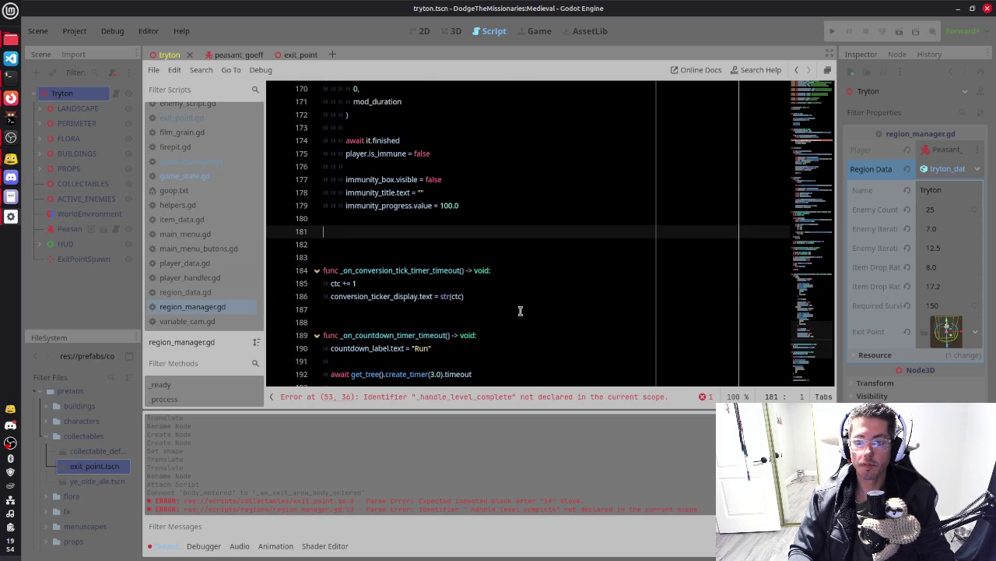
{"action": "key", "text": "Return"}
{"action": "key", "text": "Up"}
{"action": "type", "text": "func _handle_level_complete"}
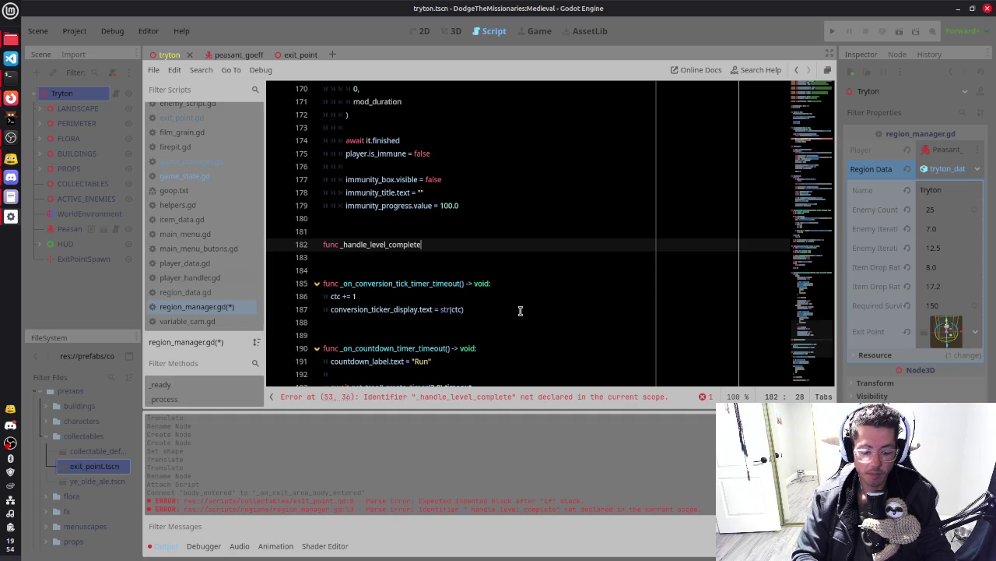
{"action": "type", "text": "():"}
{"action": "key", "text": "Return"}
{"action": "type", "text": "pass"}
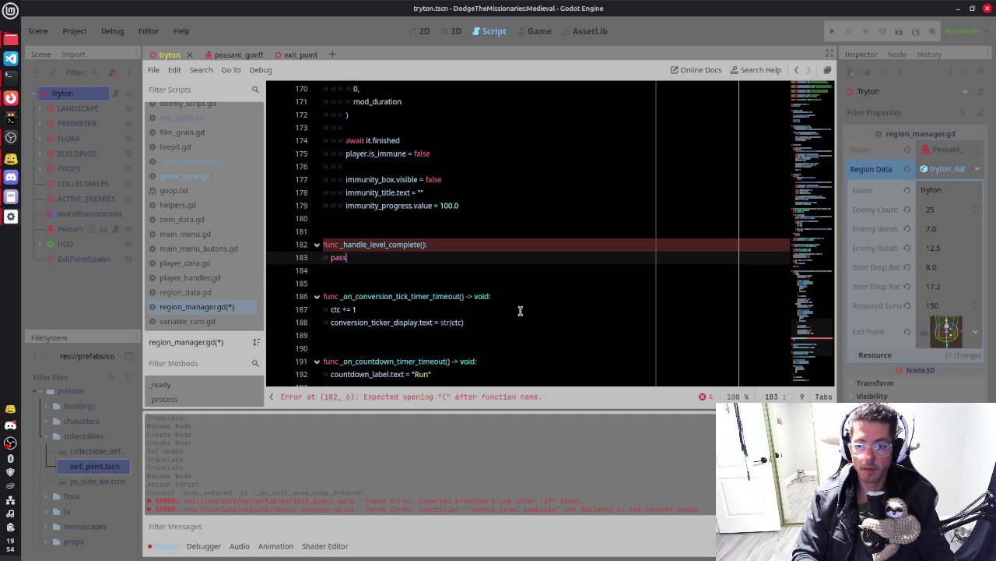
{"action": "key", "text": "ctrl+s"}
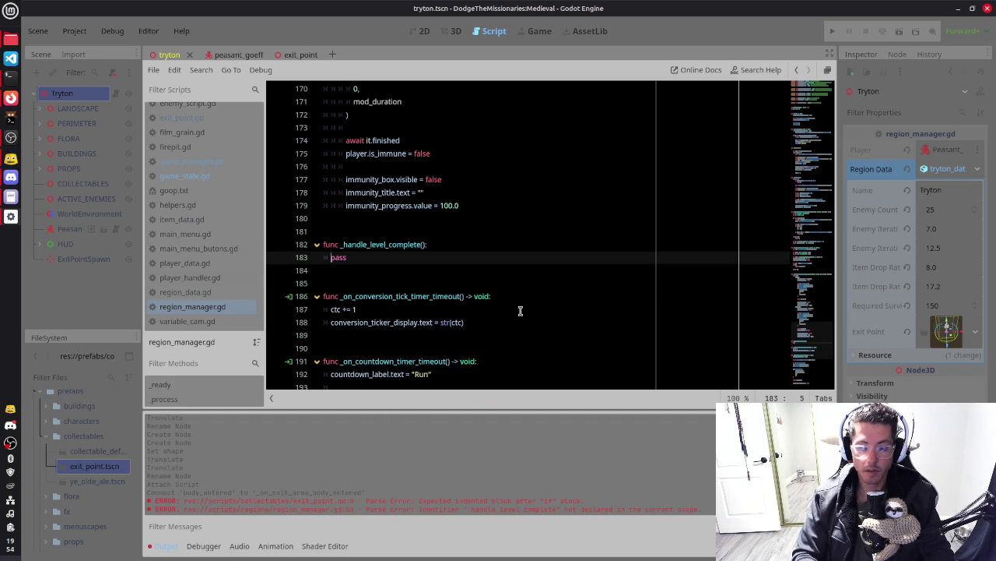
Briefly run the game to test it, then stop it
{"action": "left_click", "coordinate": [400, 168]}
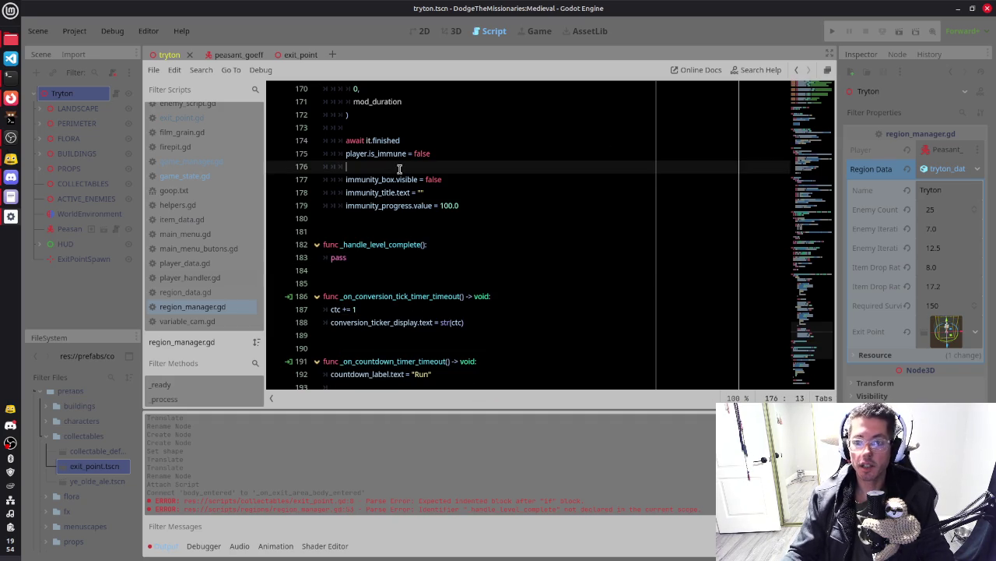
{"action": "key", "text": "F6"}
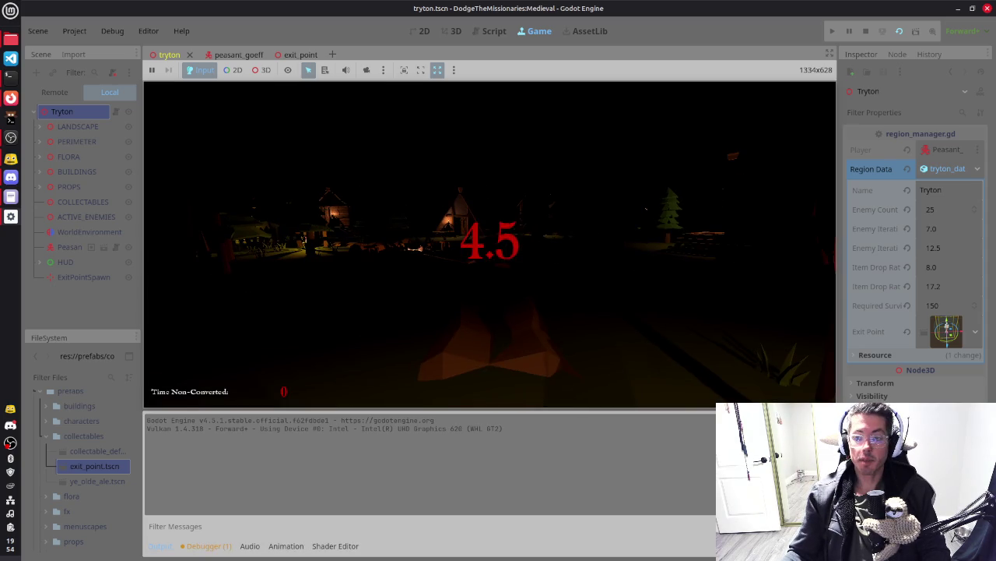
{"action": "key", "text": "F8"}
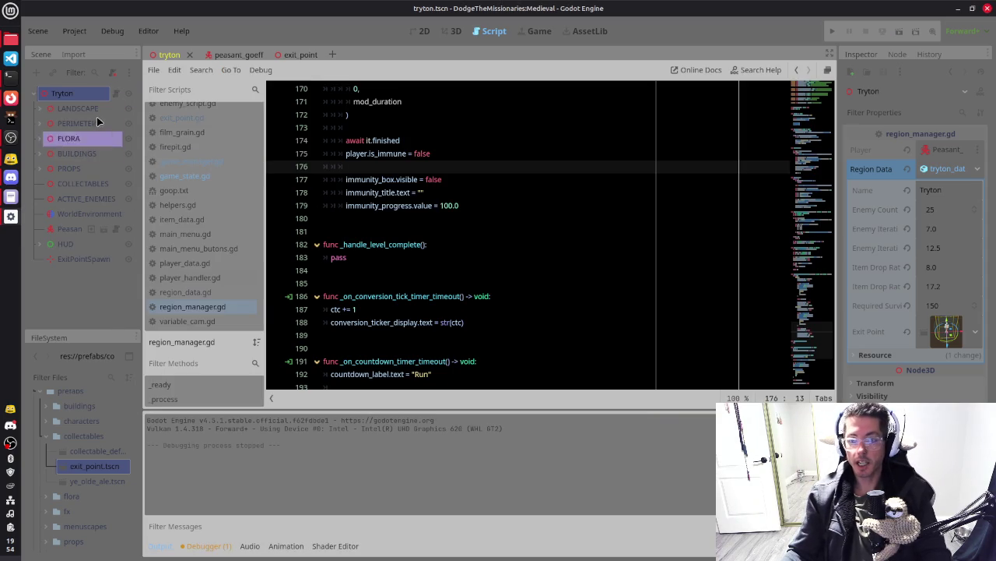
Turn on Fog for the WorldEnvironment node, then run and stop the game to view it
{"action": "left_click", "coordinate": [92, 214]}
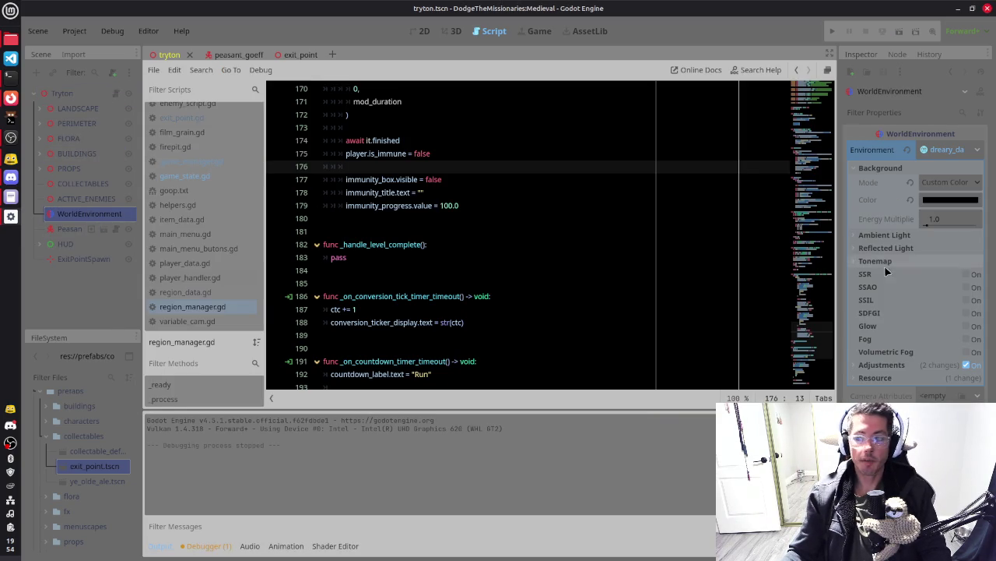
{"action": "left_click", "coordinate": [967, 339]}
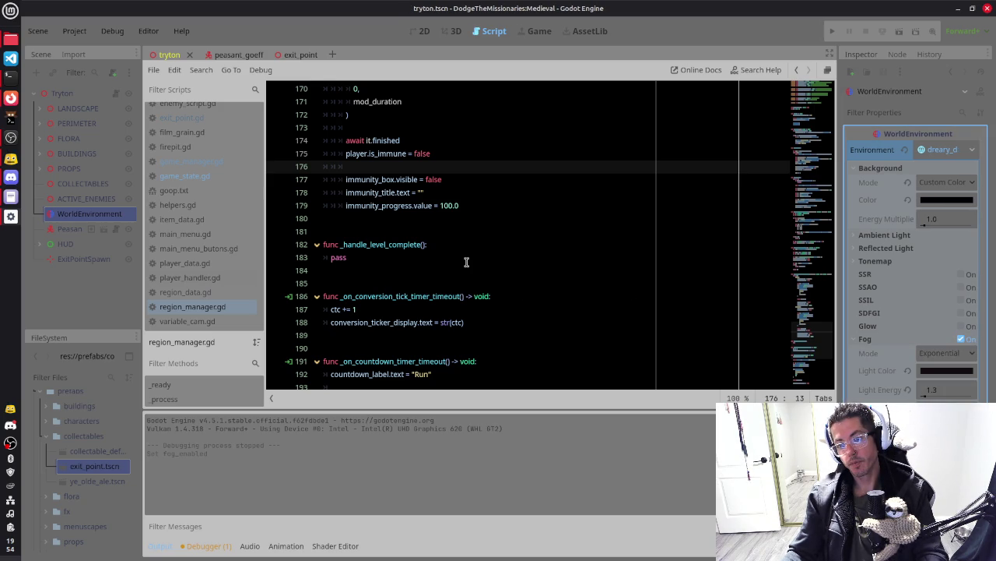
{"action": "key", "text": "F6"}
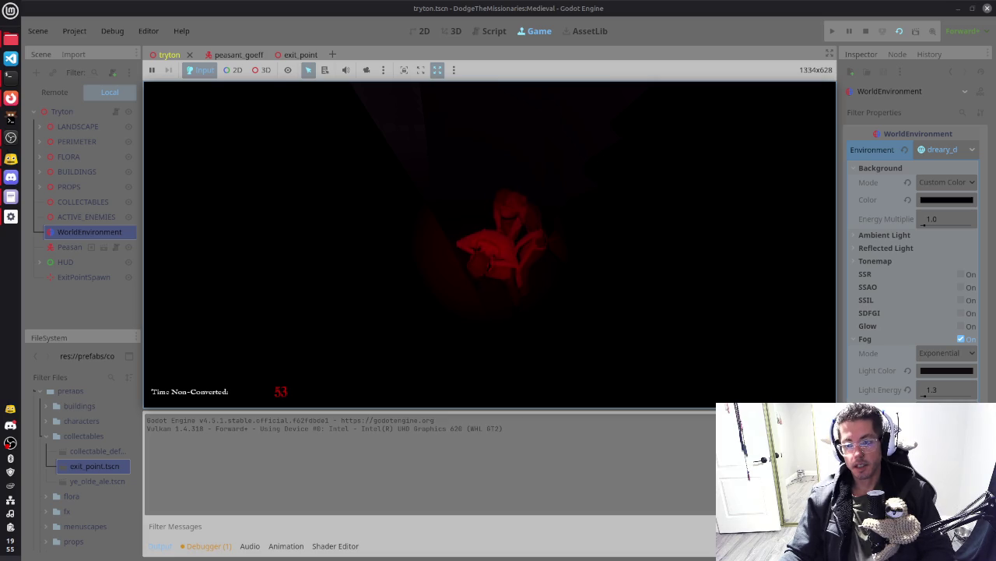
{"action": "key", "text": "F8"}
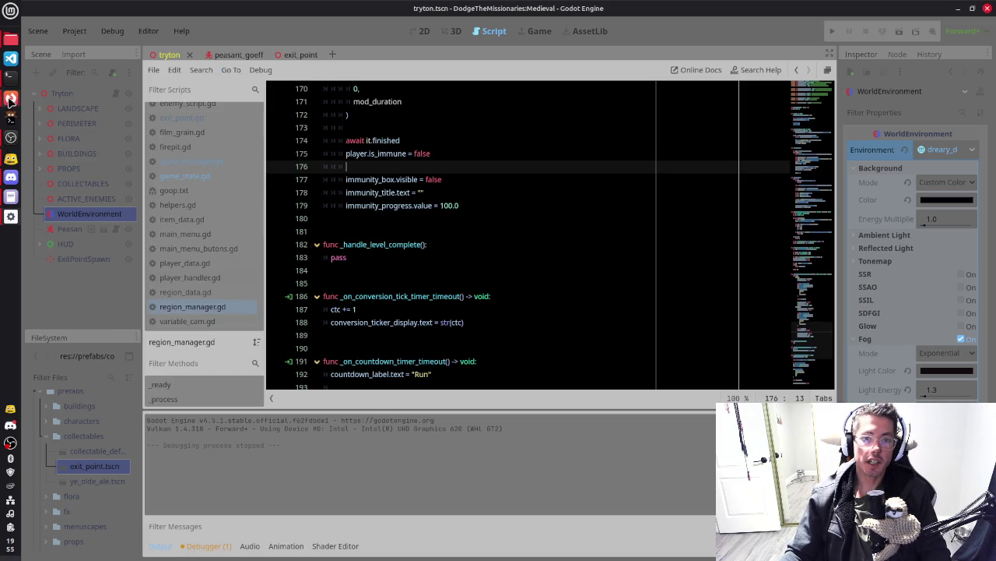
{"action": "left_click", "coordinate": [9, 98]}
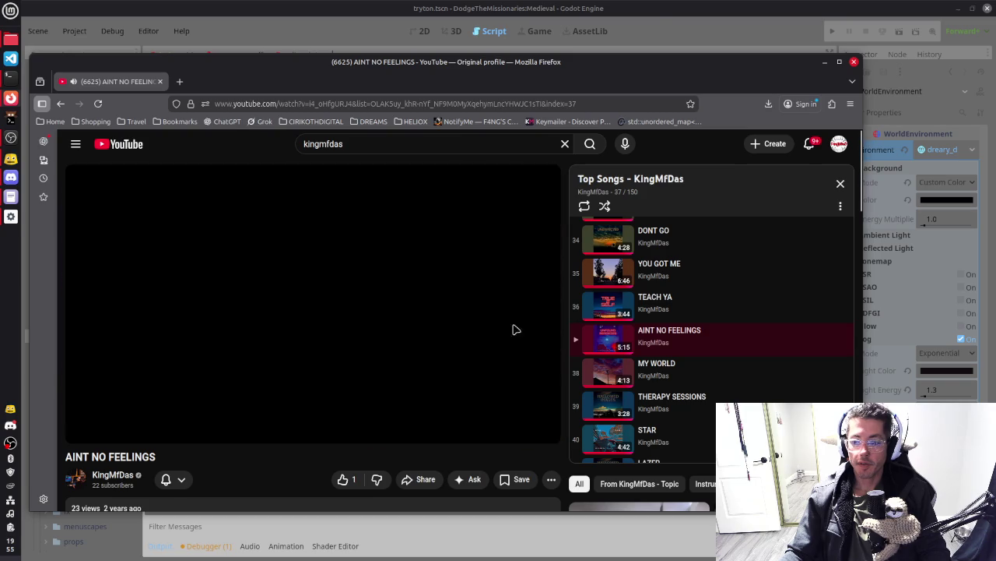
{"action": "left_click", "coordinate": [826, 62]}
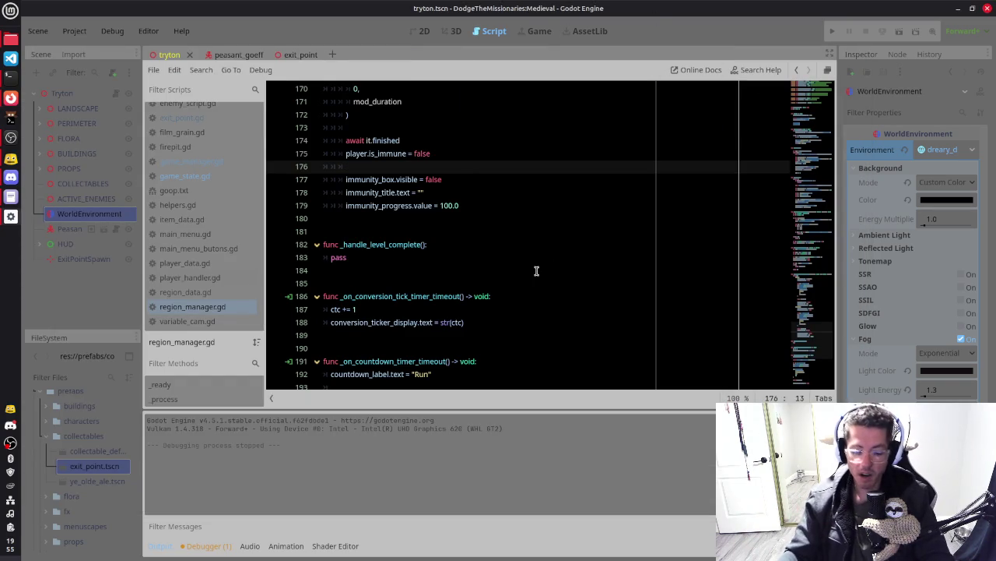
Run the project to play the foggy tryton forest level in the Game view
{"action": "key", "text": "F5"}
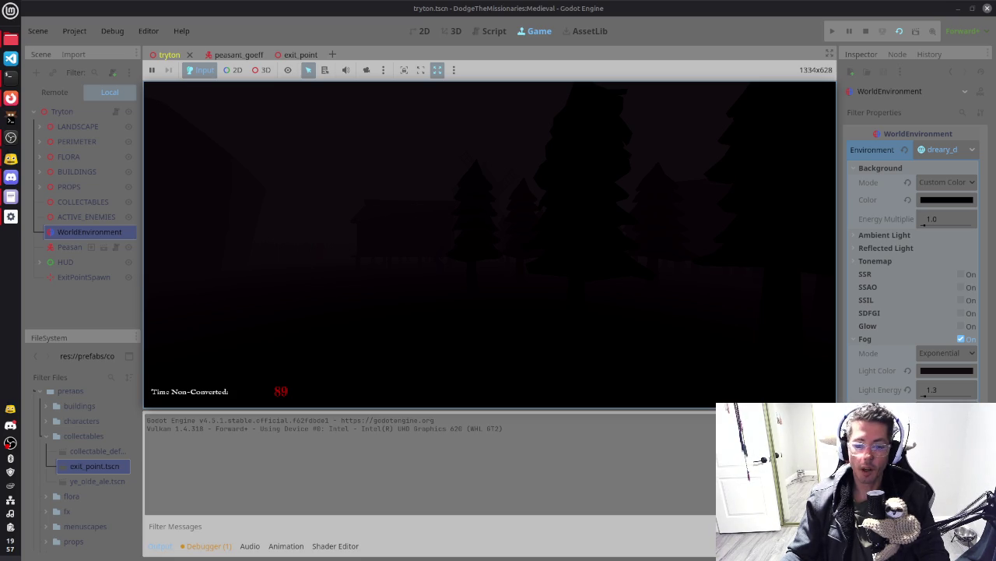
In the terminal, stop the running process, check htop, then return to Godot's script editor
{"action": "key", "text": "alt+Tab"}
{"action": "key", "text": "Tab"}
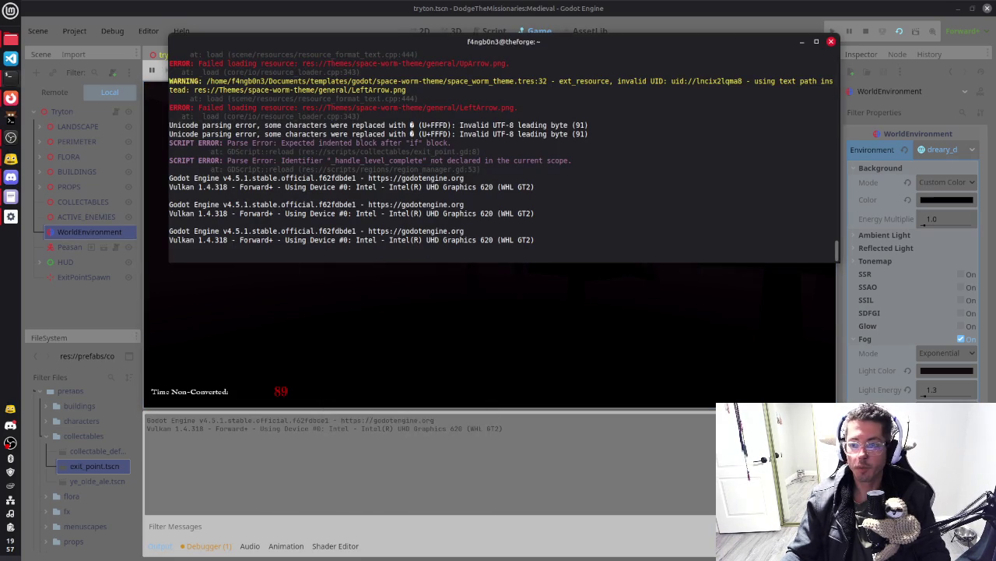
{"action": "key", "text": "ctrl+c"}
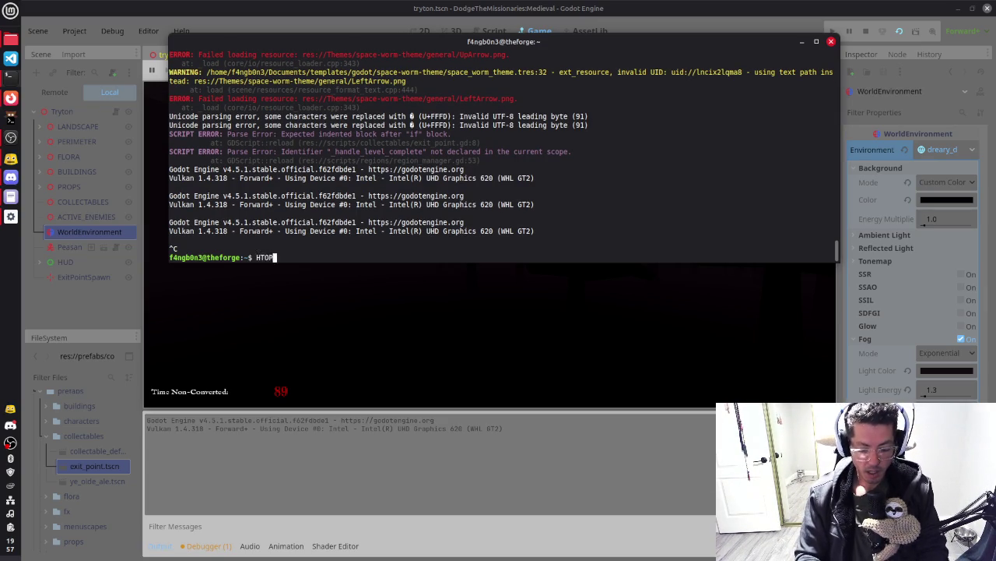
{"action": "key", "text": "Return"}
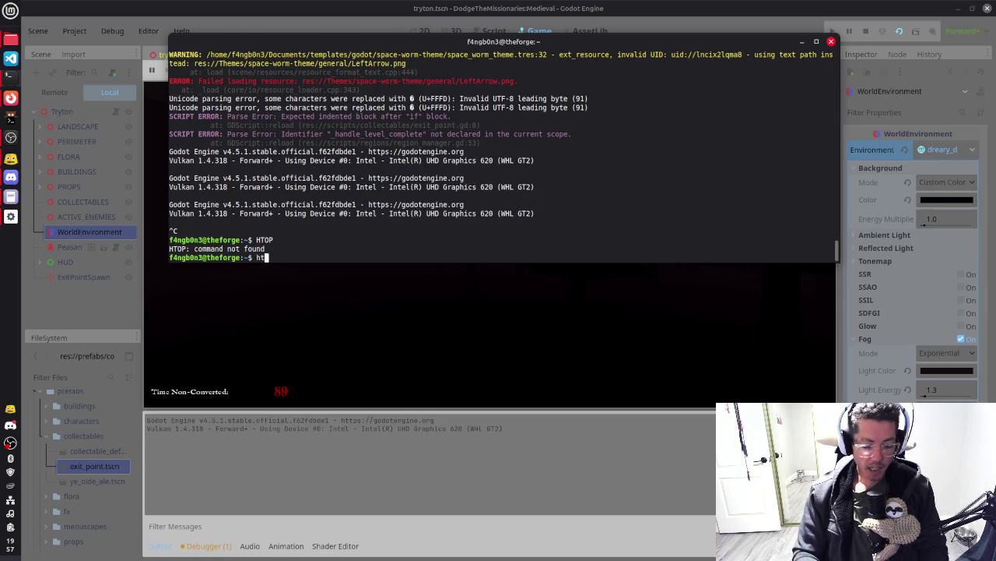
{"action": "type", "text": "top"}
{"action": "key", "text": "Return"}
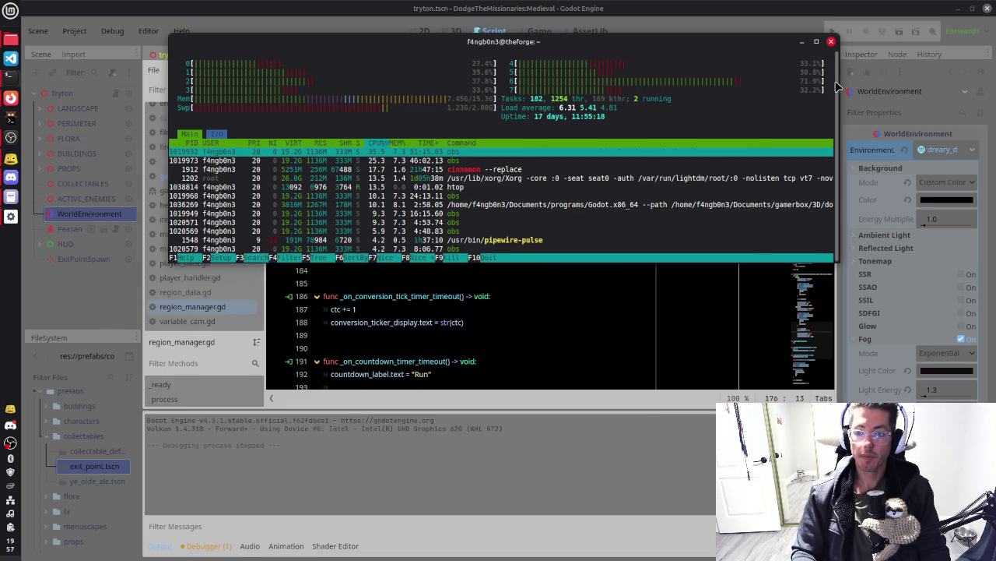
{"action": "key", "text": "q"}
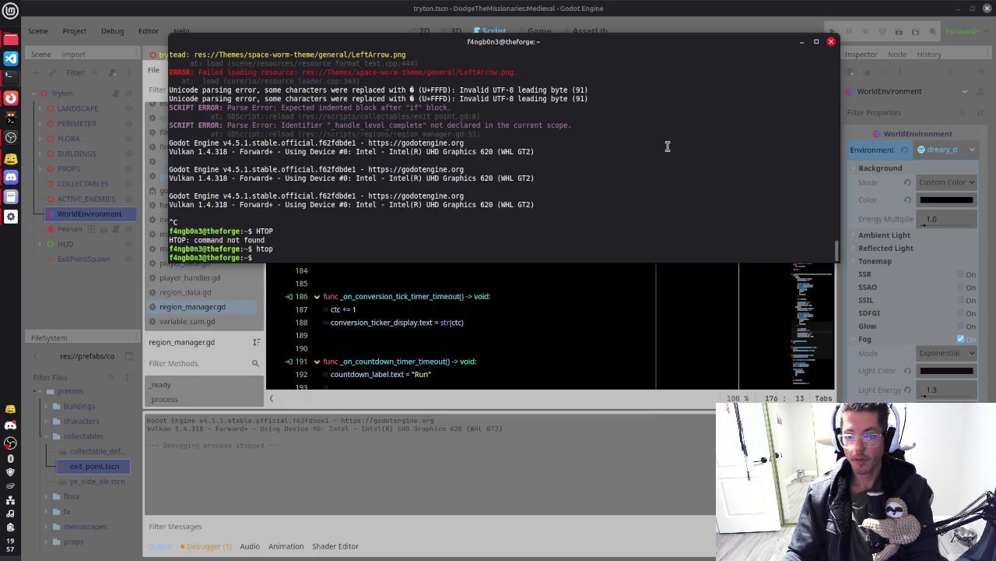
{"action": "left_click", "coordinate": [632, 371]}
Review the item-collection code around line 192 of region_manager.gd, then bring up Discord
{"action": "left_click", "coordinate": [468, 303]}
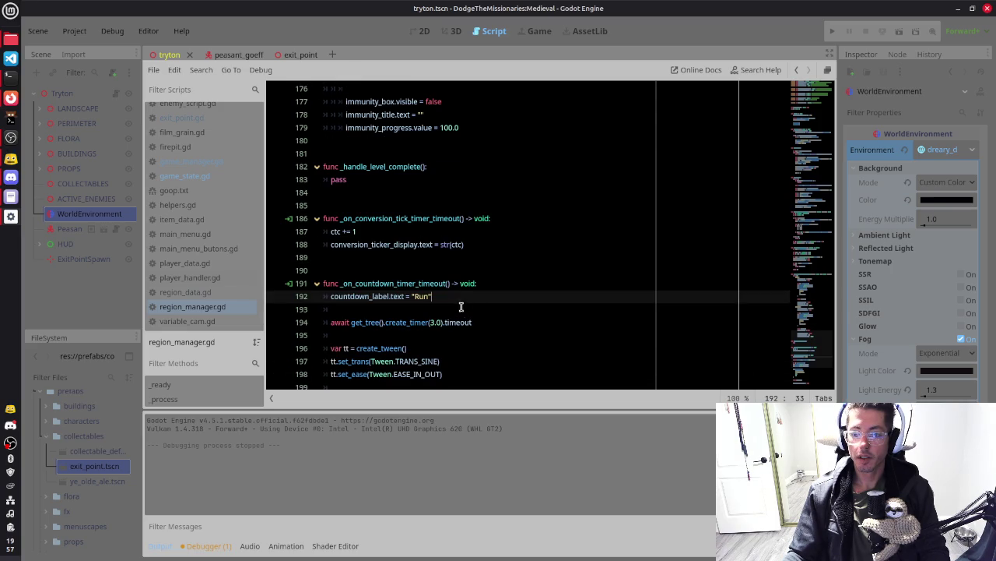
{"action": "scroll", "coordinate": [446, 292], "scroll_direction": "up", "scroll_amount": 20}
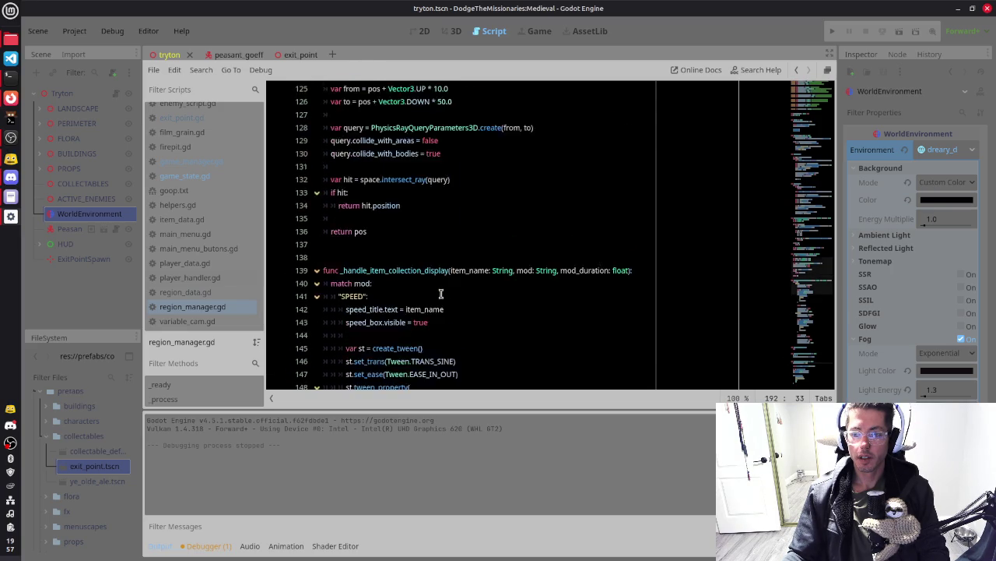
{"action": "scroll", "coordinate": [440, 293], "scroll_direction": "down", "scroll_amount": 13}
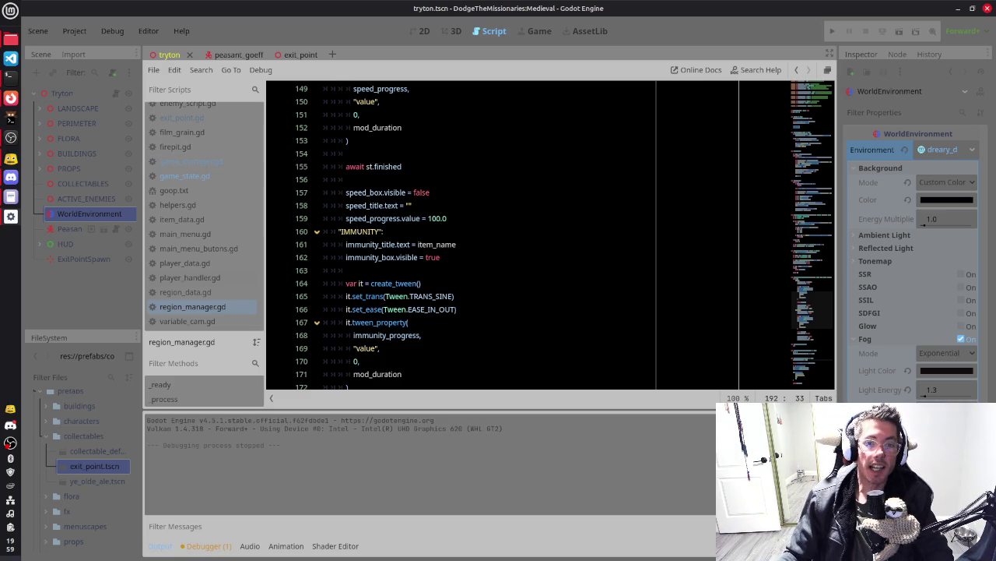
{"action": "left_click", "coordinate": [12, 178]}
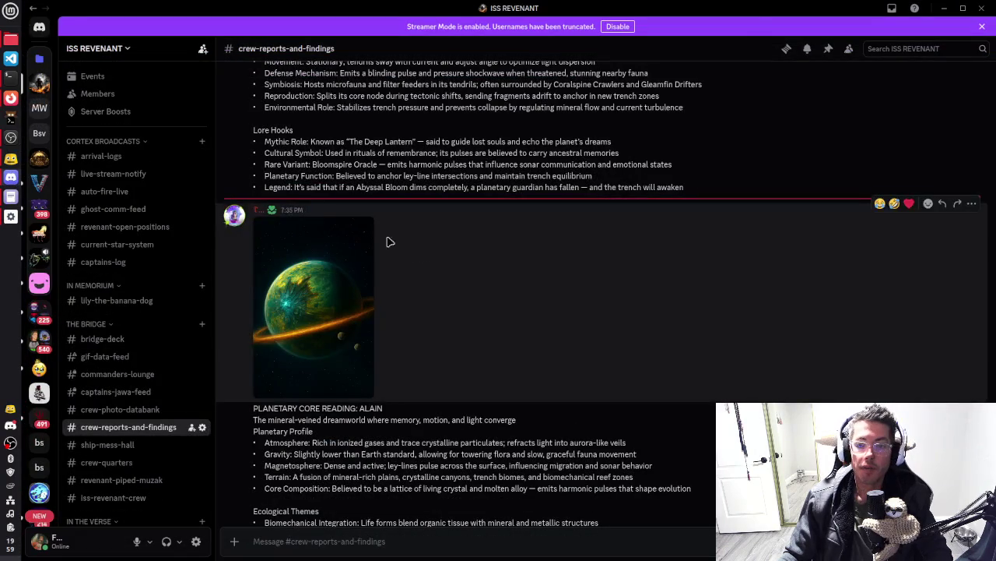
In the direct messages, view the 'Cane's ship' image full size, then close it
{"action": "left_click", "coordinate": [44, 32]}
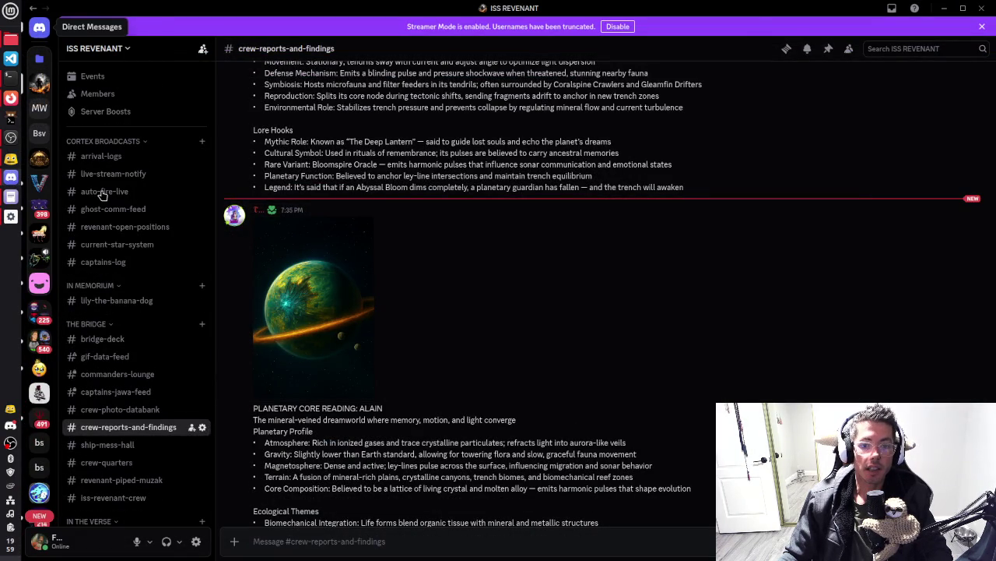
{"action": "scroll", "coordinate": [614, 311], "scroll_direction": "down", "scroll_amount": 10}
{"action": "scroll", "coordinate": [615, 302], "scroll_direction": "down", "scroll_amount": 2}
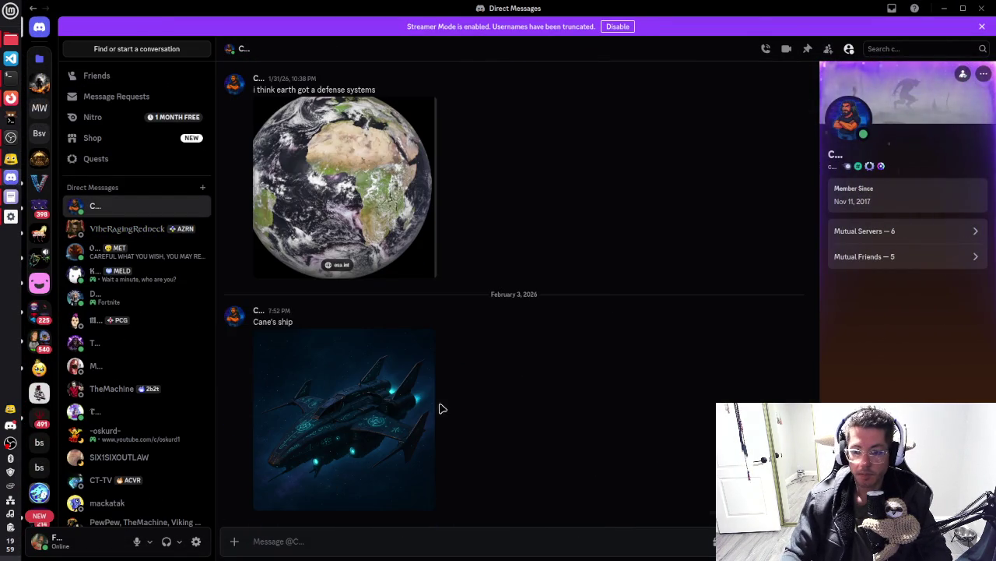
{"action": "left_click", "coordinate": [338, 413]}
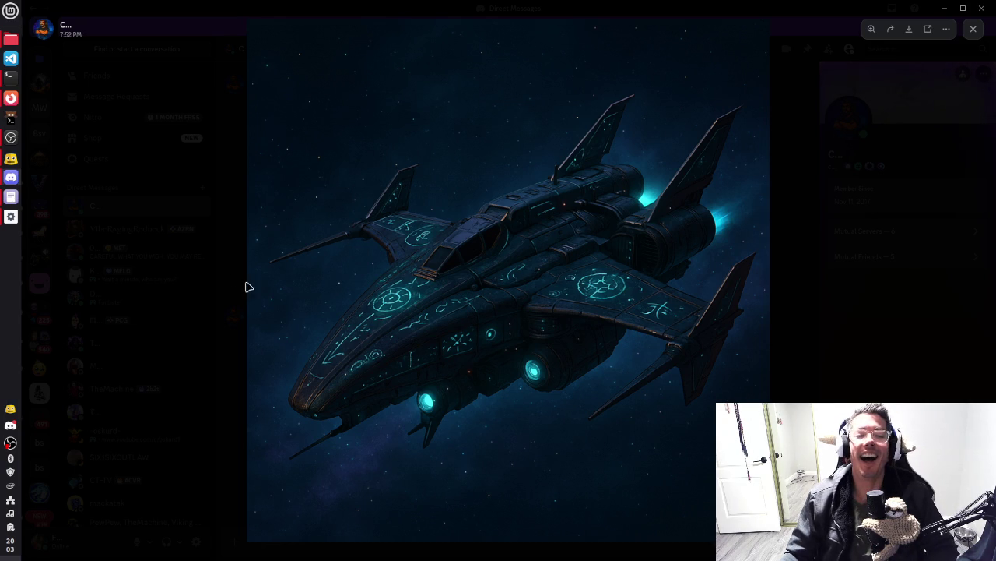
{"action": "left_click", "coordinate": [813, 291]}
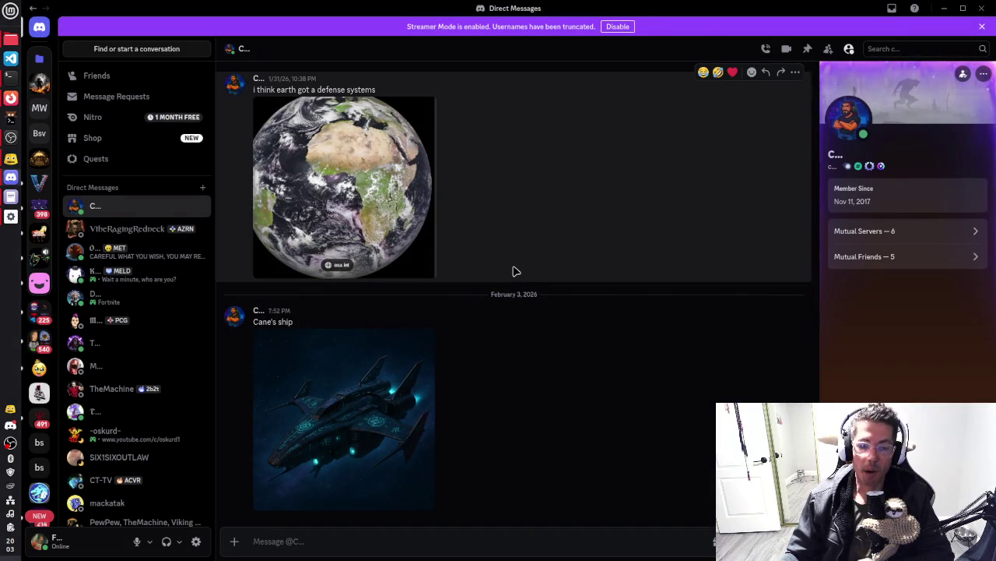
Return to Godot and select the TRANS_SINE constant in region_manager.gd
{"action": "mouse_move", "coordinate": [12, 126]}
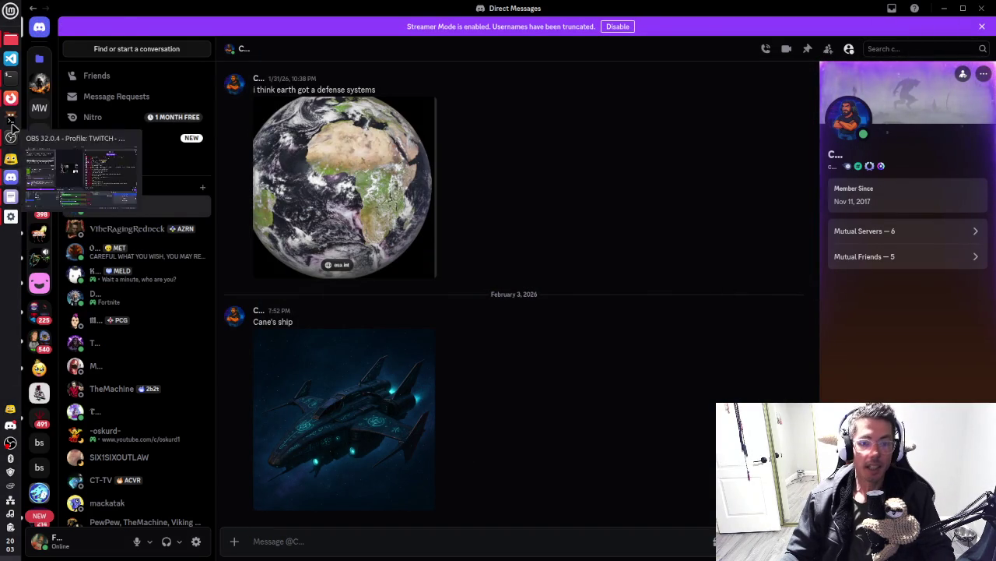
{"action": "left_click", "coordinate": [11, 216]}
{"action": "left_click", "coordinate": [514, 254]}
{"action": "scroll", "coordinate": [429, 234], "scroll_direction": "down", "scroll_amount": 2}
{"action": "scroll", "coordinate": [429, 236], "scroll_direction": "up", "scroll_amount": 7}
{"action": "double_click", "coordinate": [433, 244]}
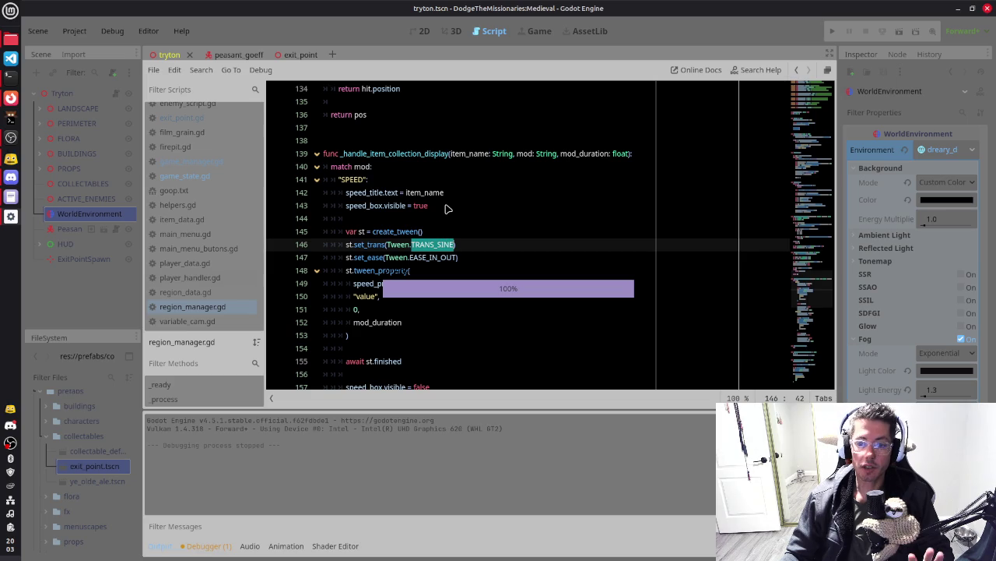
Scroll back up past line 144 and run the tryton scene with F6
{"action": "key", "text": "Up"}
{"action": "key", "text": "Up"}
{"action": "scroll", "coordinate": [445, 204], "scroll_direction": "up", "scroll_amount": 5}
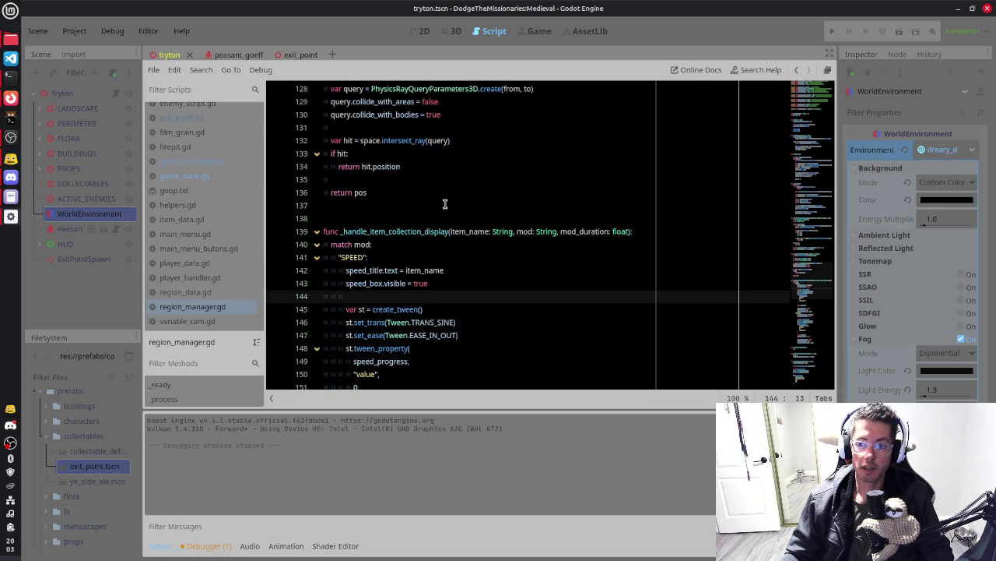
{"action": "scroll", "coordinate": [445, 204], "scroll_direction": "up", "scroll_amount": 2}
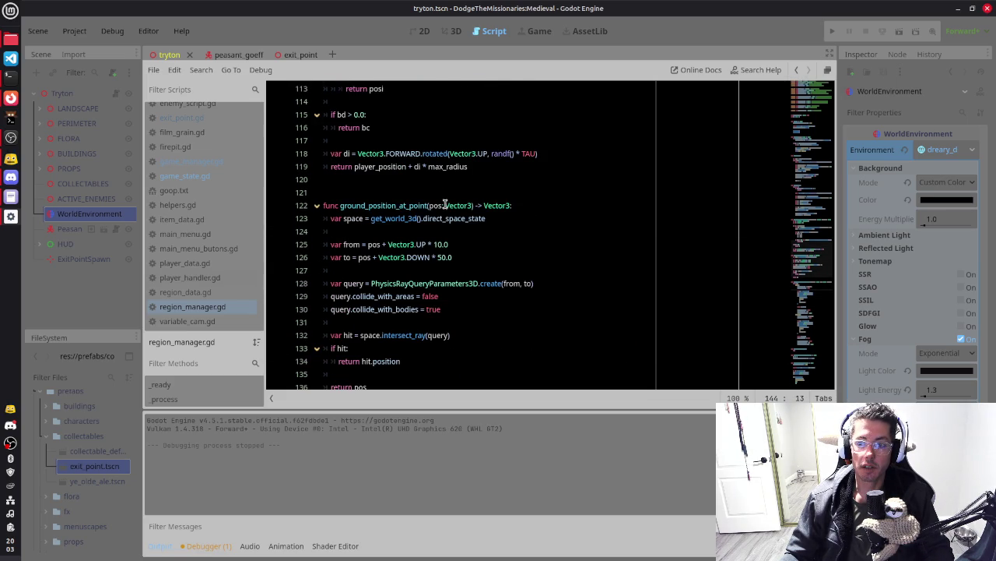
{"action": "scroll", "coordinate": [445, 204], "scroll_direction": "up", "scroll_amount": 5}
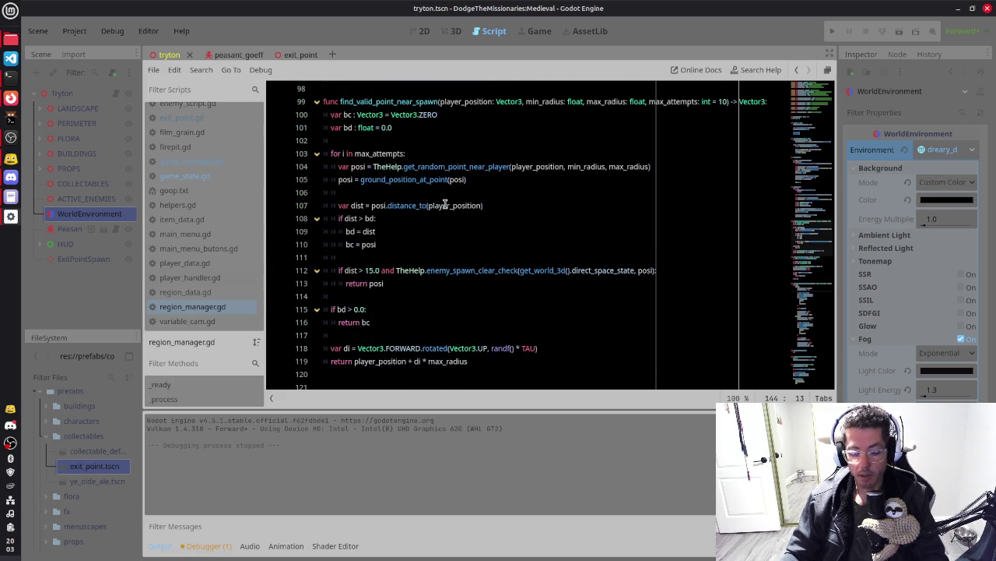
{"action": "key", "text": "F6"}
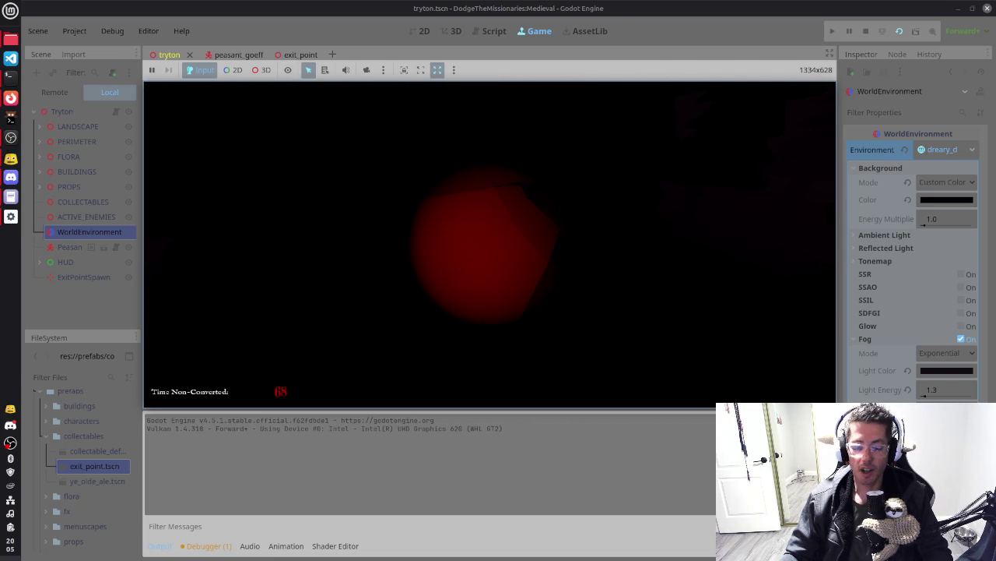
Scroll region_manager.gd back to the collectable item-spawning code around line 80
{"action": "scroll", "coordinate": [471, 272], "scroll_direction": "down", "scroll_amount": 4}
{"action": "scroll", "coordinate": [471, 272], "scroll_direction": "up", "scroll_amount": 9}
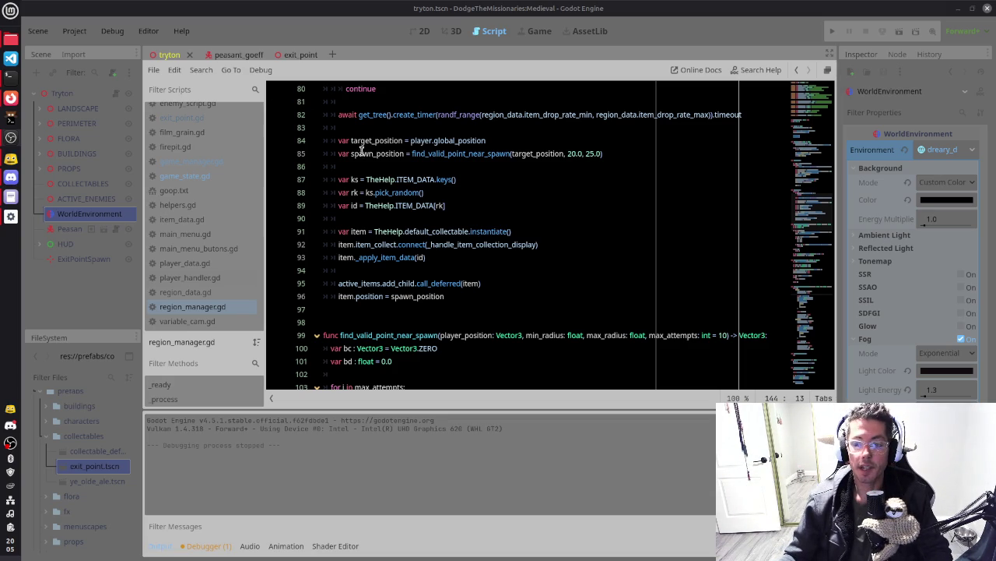
Reset the script zoom to 100% and open helpers.gd at the phillip key
{"action": "left_click", "coordinate": [404, 246]}
{"action": "key", "text": "ctrl+0"}
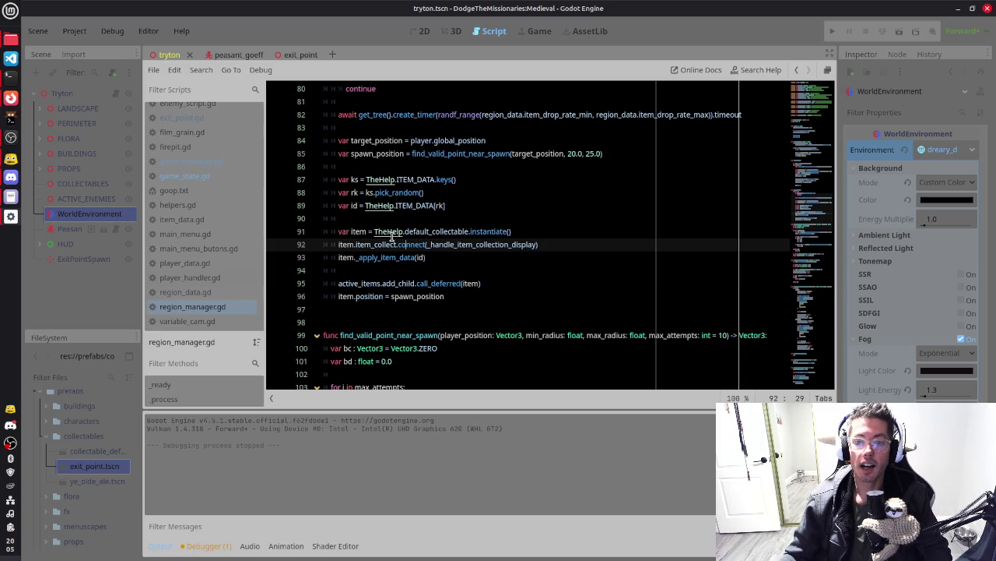
{"action": "left_click", "coordinate": [205, 203]}
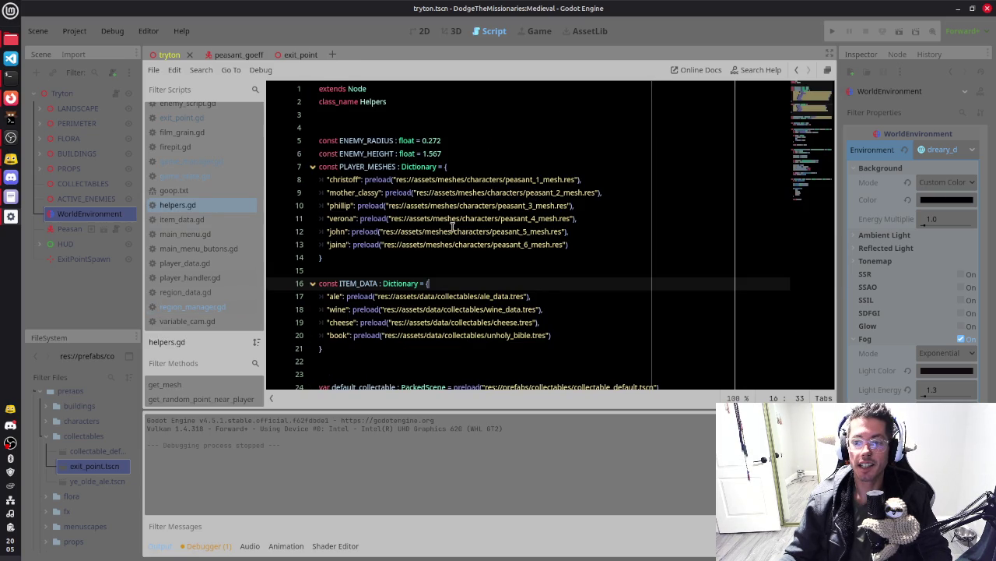
{"action": "double_click", "coordinate": [339, 206]}
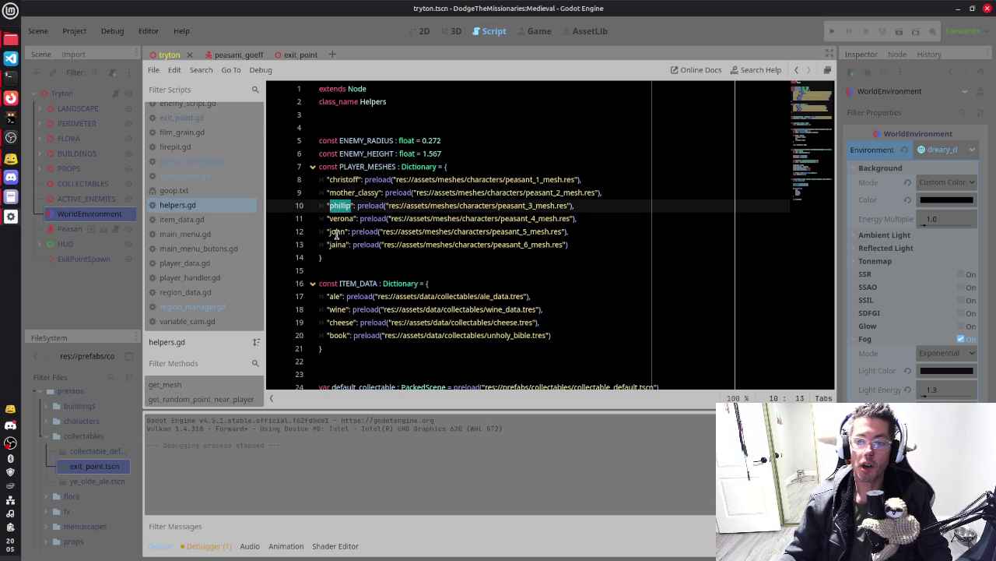
Select the six peasant entries of the PLAYER_MESHES dictionary, then scroll the FileSystem dock
{"action": "left_click", "coordinate": [336, 231]}
{"action": "left_click", "coordinate": [473, 170]}
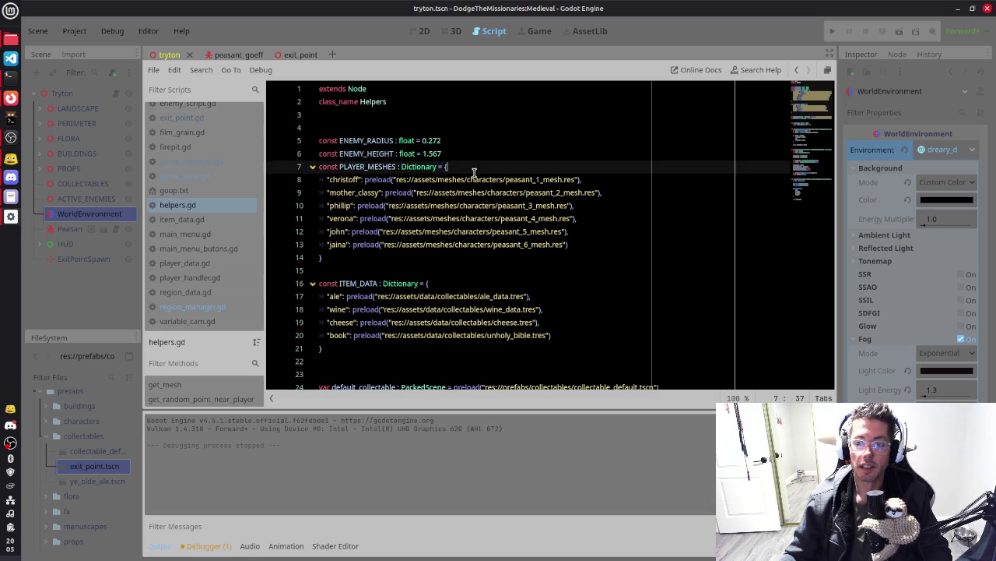
{"action": "left_click", "coordinate": [486, 235]}
{"action": "left_click", "coordinate": [485, 259]}
{"action": "mouse_move", "coordinate": [335, 182]}
{"action": "left_mouse_down"}
{"action": "mouse_move", "coordinate": [327, 195]}
{"action": "mouse_move", "coordinate": [592, 248]}
{"action": "left_mouse_up"}
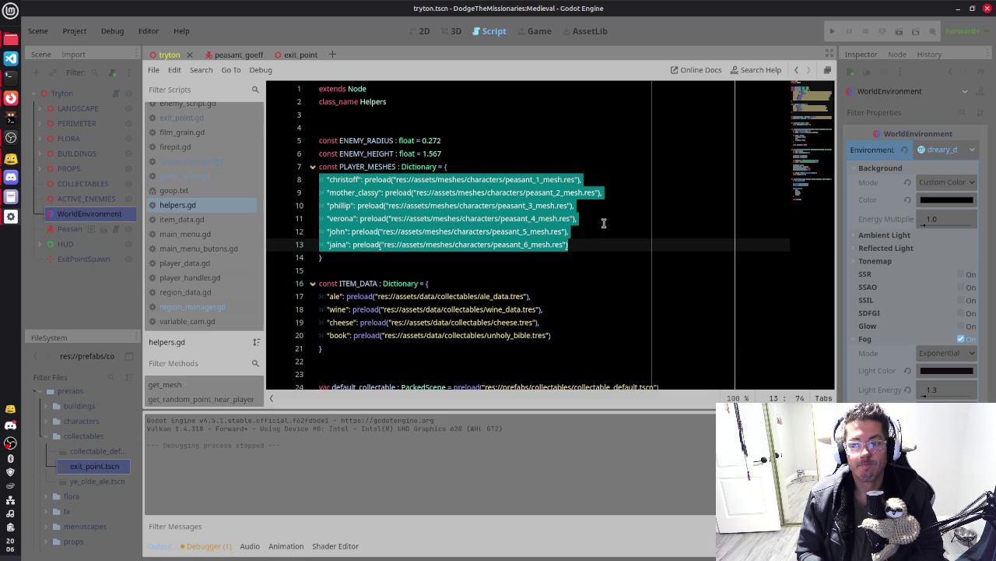
{"action": "left_click", "coordinate": [603, 220]}
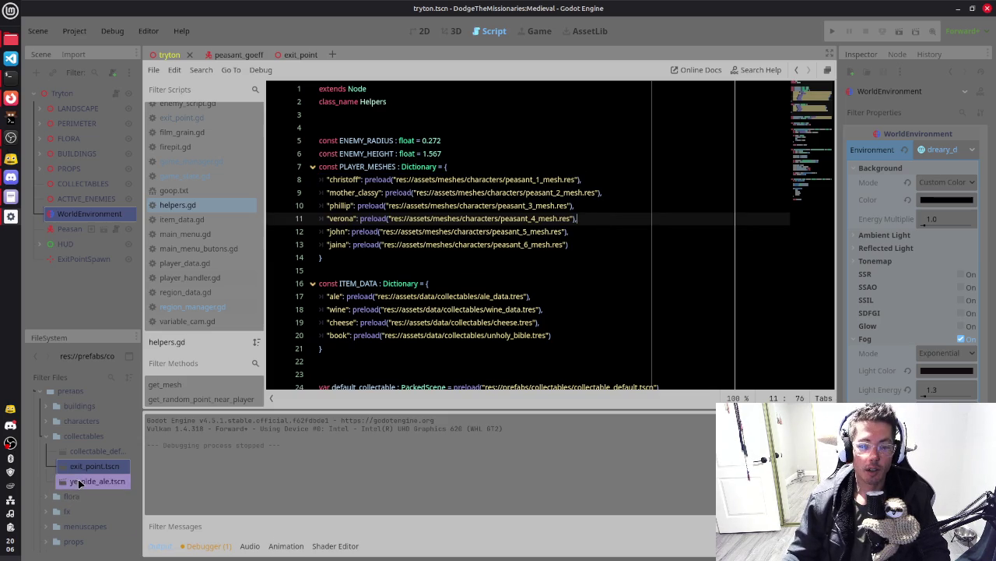
{"action": "scroll", "coordinate": [79, 483], "scroll_direction": "up", "scroll_amount": 2}
{"action": "scroll", "coordinate": [78, 484], "scroll_direction": "down", "scroll_amount": 4}
{"action": "scroll", "coordinate": [79, 483], "scroll_direction": "down", "scroll_amount": 4}
Open character_select.tscn and run it with F6
{"action": "left_click", "coordinate": [100, 514]}
{"action": "double_click", "coordinate": [105, 513]}
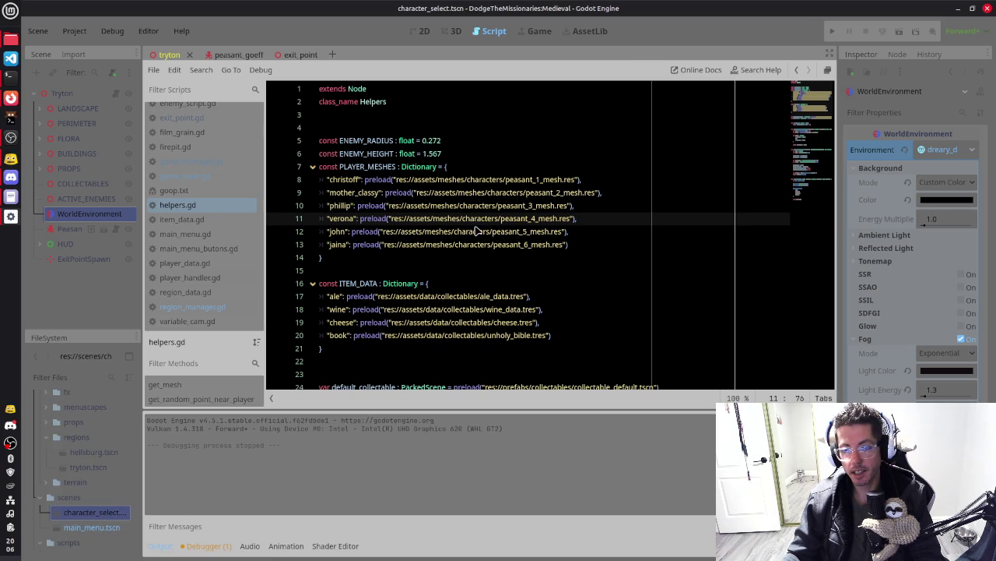
{"action": "key", "text": "F6"}
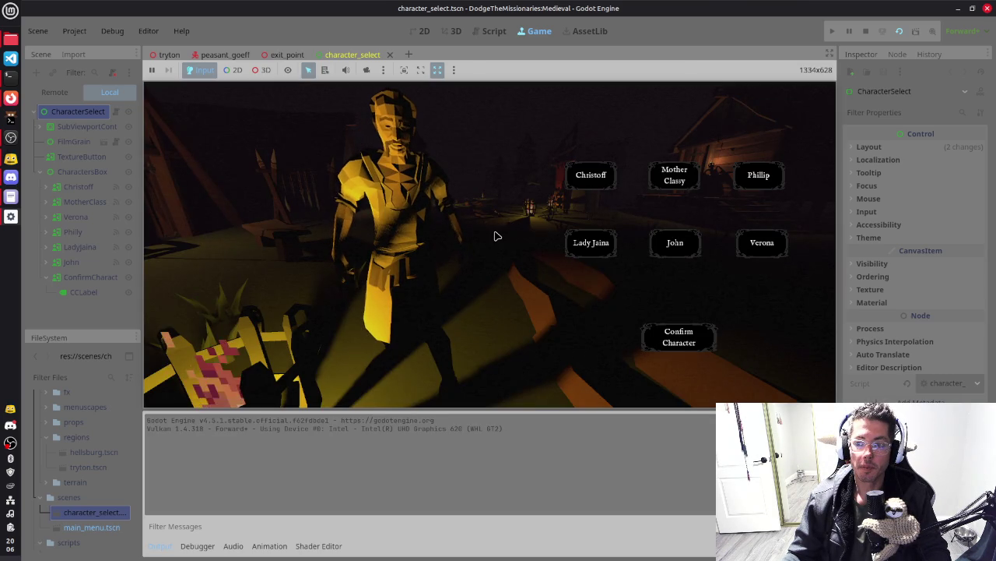
Preview Mother Classy, Phillip, Lady Jaina, John, Verona and Christoff, then cycle through them again
{"action": "left_click", "coordinate": [674, 179]}
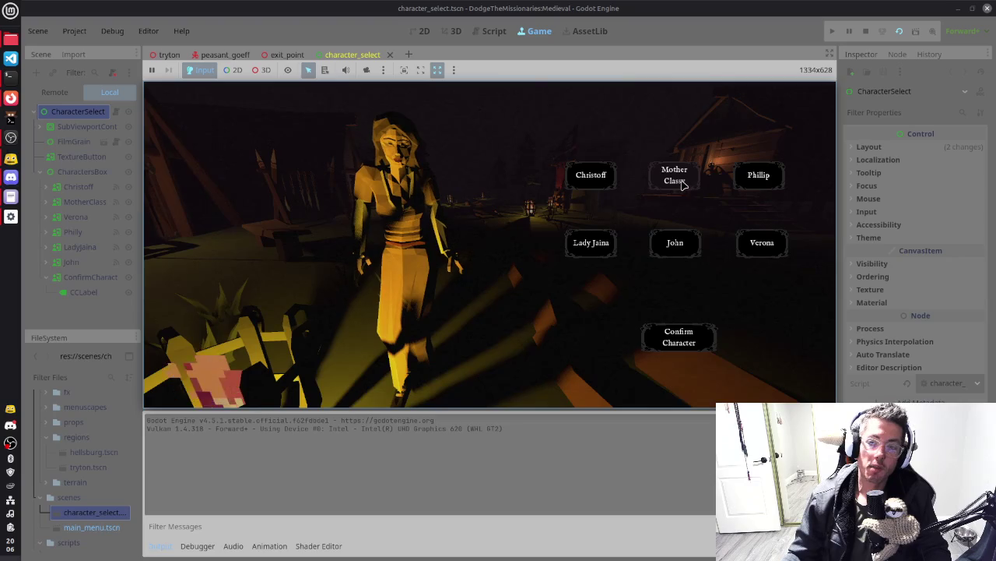
{"action": "left_click", "coordinate": [768, 179]}
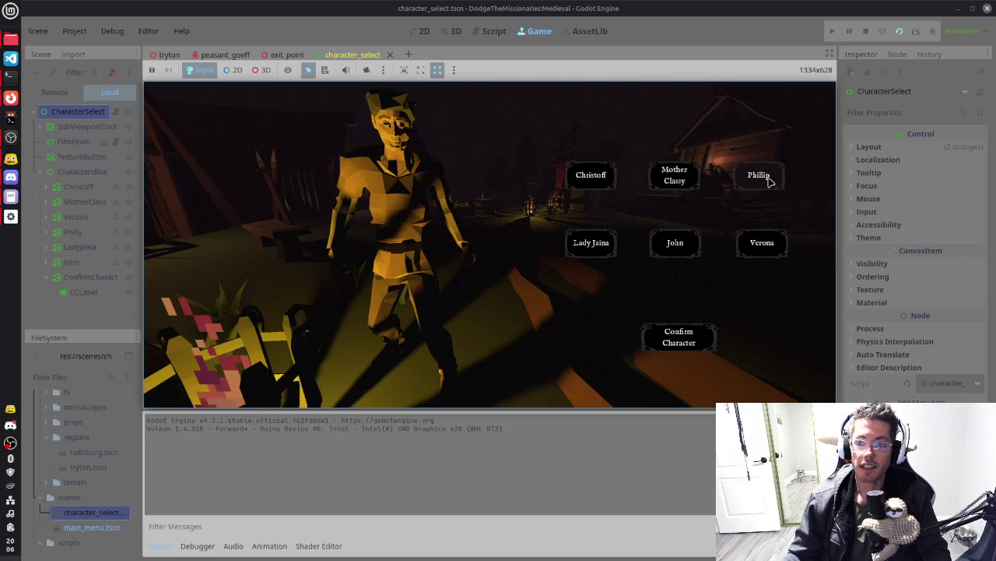
{"action": "left_click", "coordinate": [600, 247]}
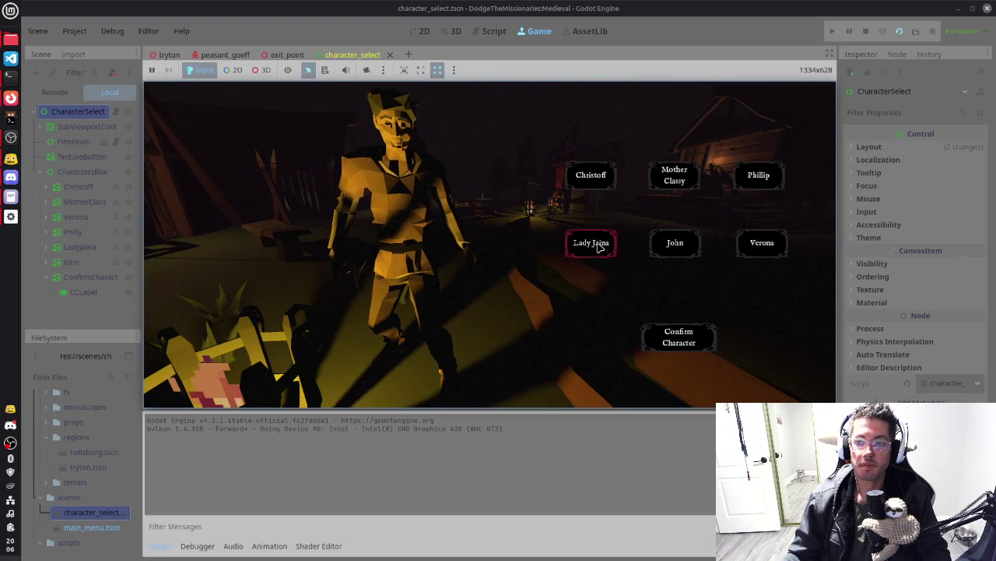
{"action": "left_click", "coordinate": [676, 243]}
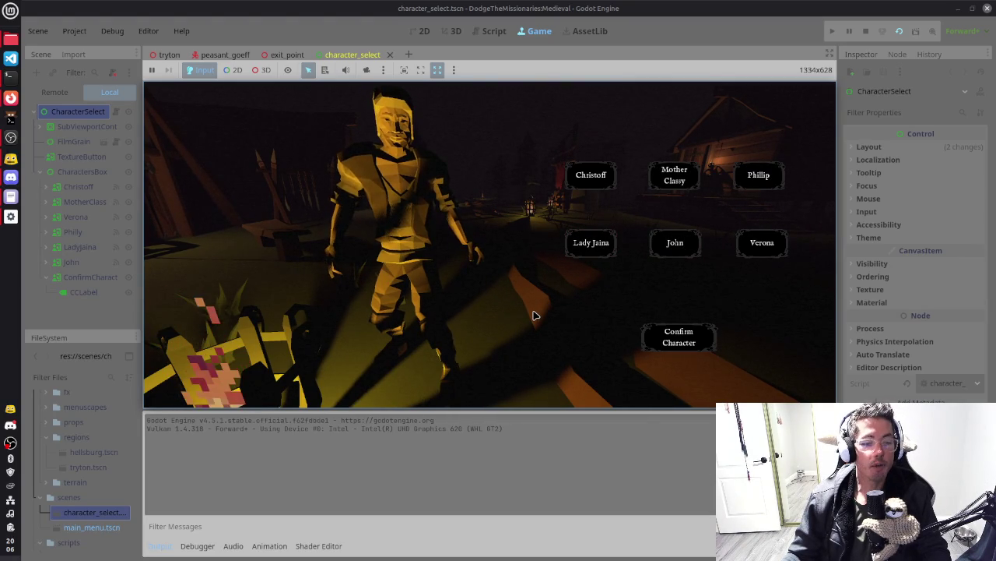
{"action": "left_click", "coordinate": [761, 244]}
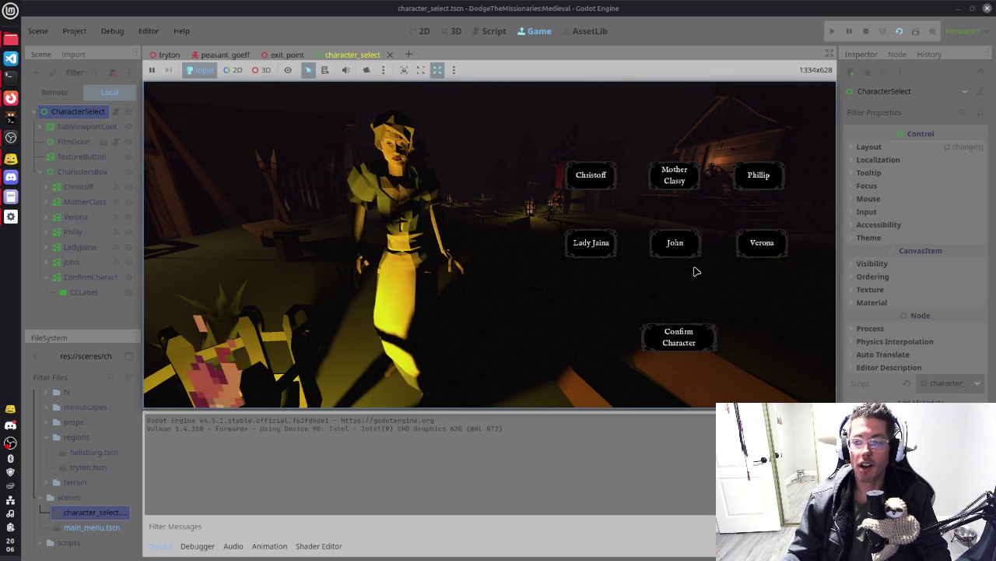
{"action": "left_click", "coordinate": [592, 175]}
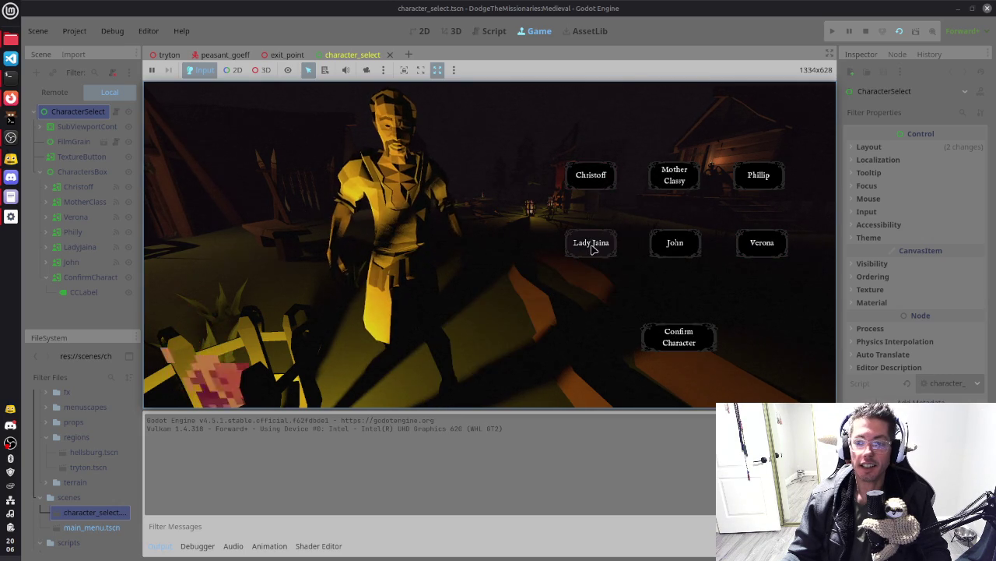
{"action": "left_click", "coordinate": [594, 243]}
{"action": "left_click", "coordinate": [683, 180]}
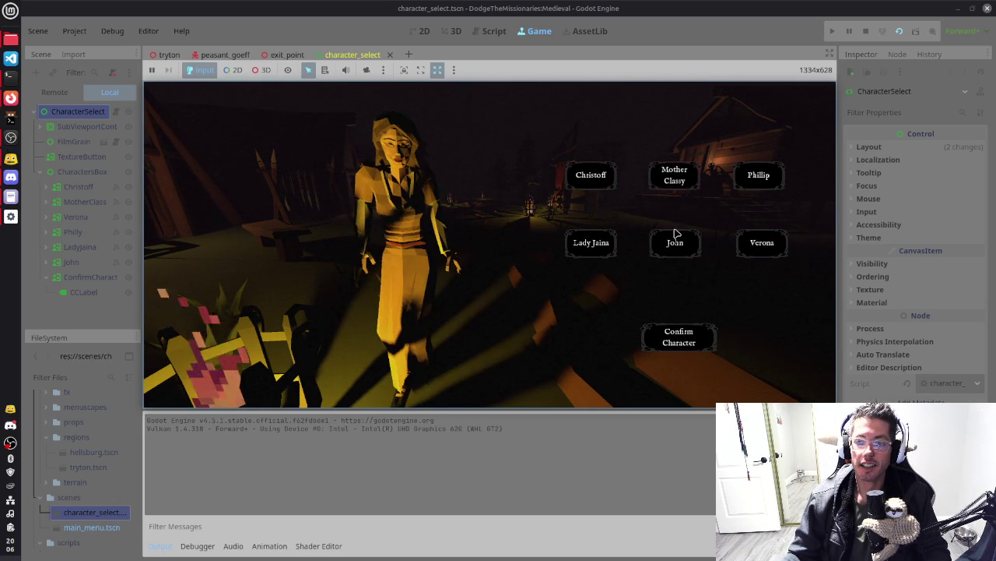
{"action": "left_click", "coordinate": [675, 244]}
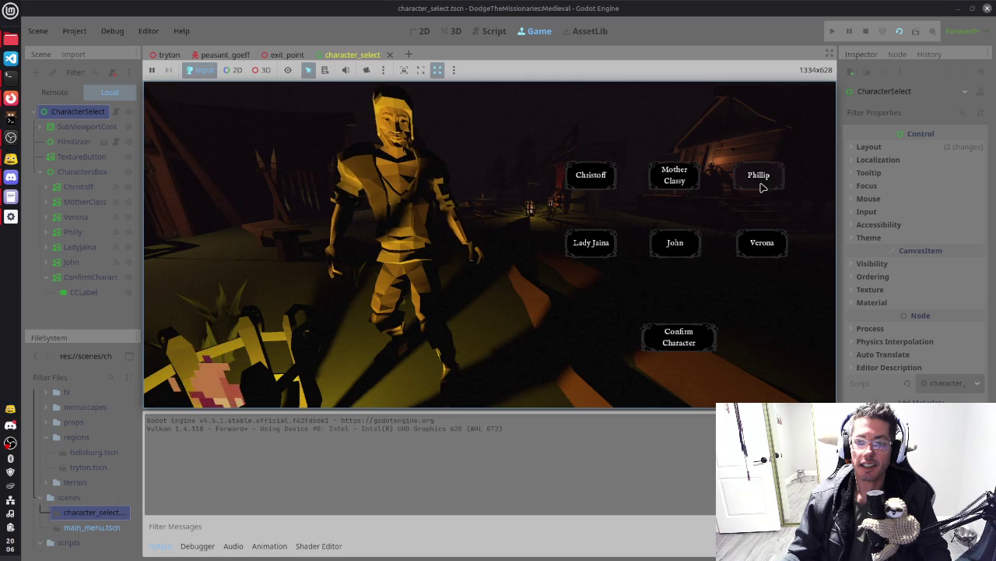
{"action": "left_click", "coordinate": [762, 181]}
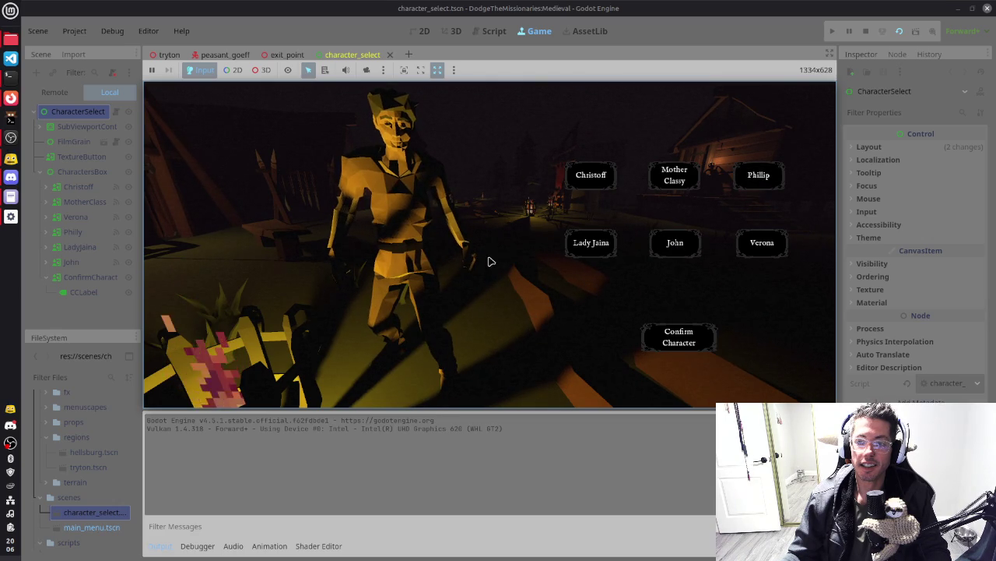
{"action": "left_click", "coordinate": [762, 245]}
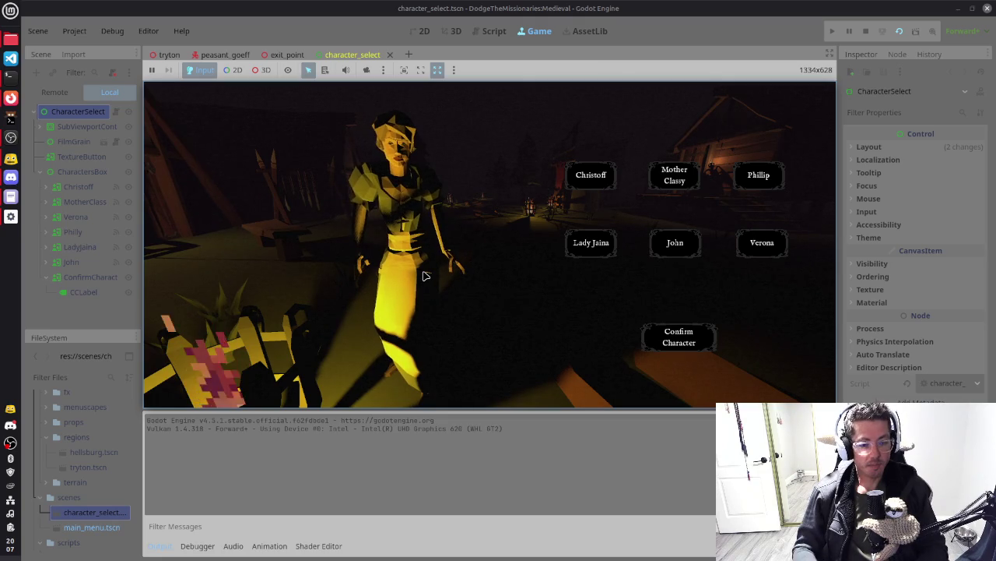
Recheck John, Lady Jaina, Christoff, Verona, Mother Classy and Phillip, then stop the game and return to tryton
{"action": "left_click", "coordinate": [690, 239]}
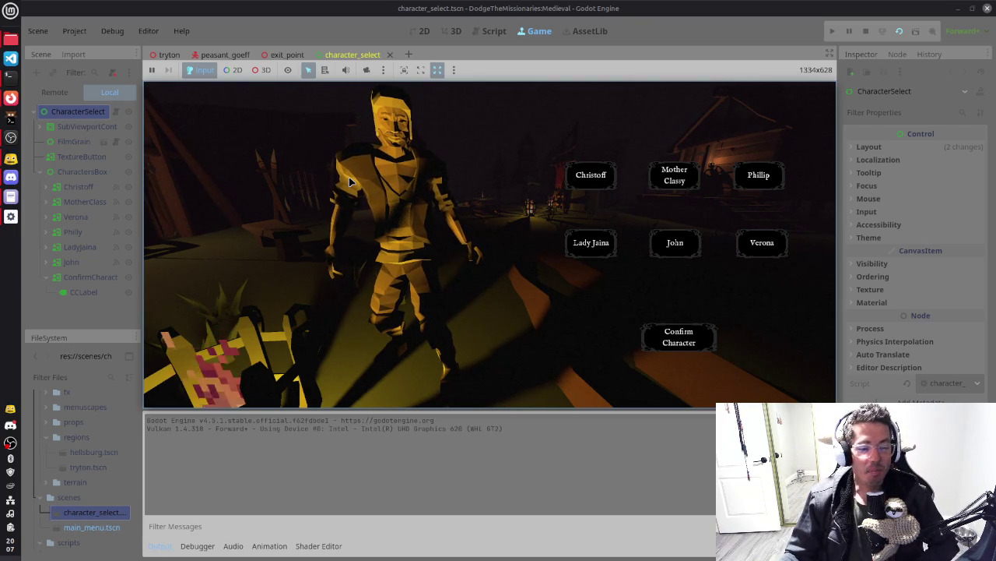
{"action": "left_click", "coordinate": [583, 248]}
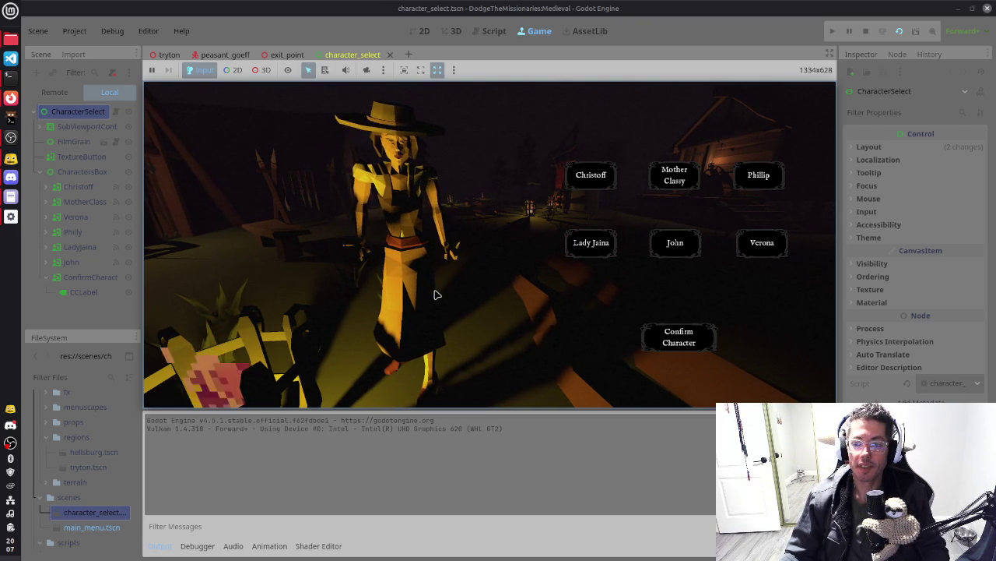
{"action": "left_click", "coordinate": [603, 177]}
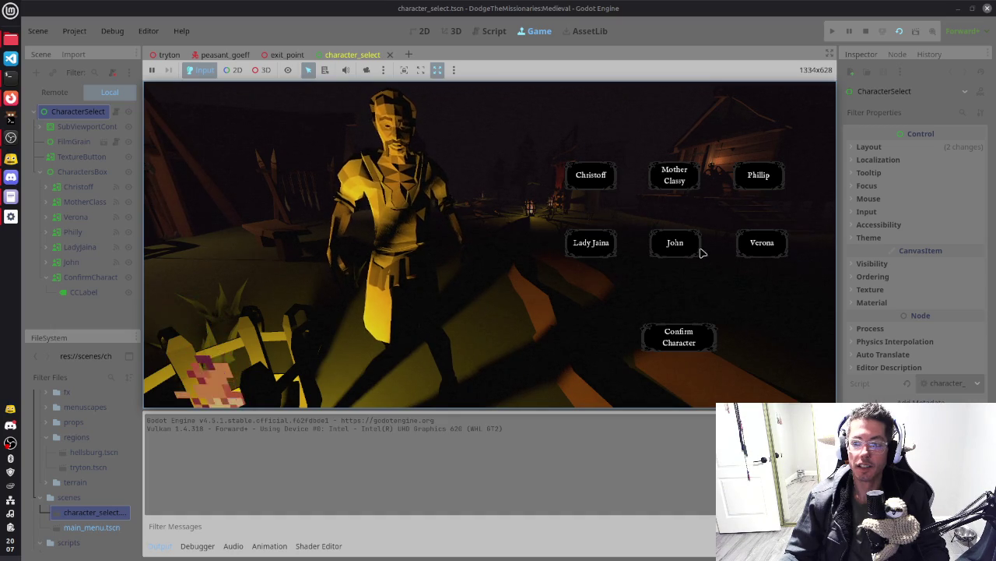
{"action": "left_click", "coordinate": [677, 243]}
{"action": "left_click", "coordinate": [762, 243]}
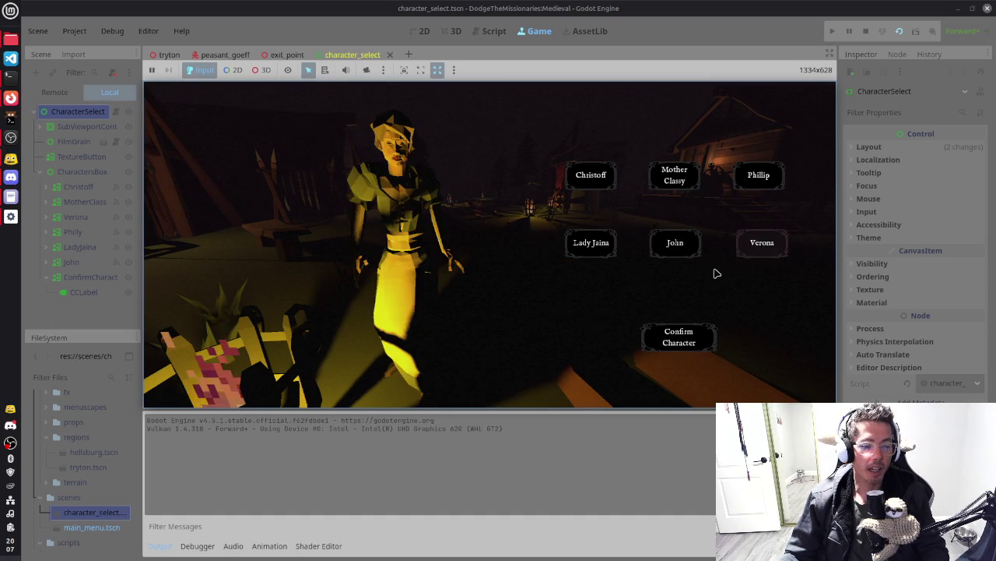
{"action": "left_click", "coordinate": [685, 178]}
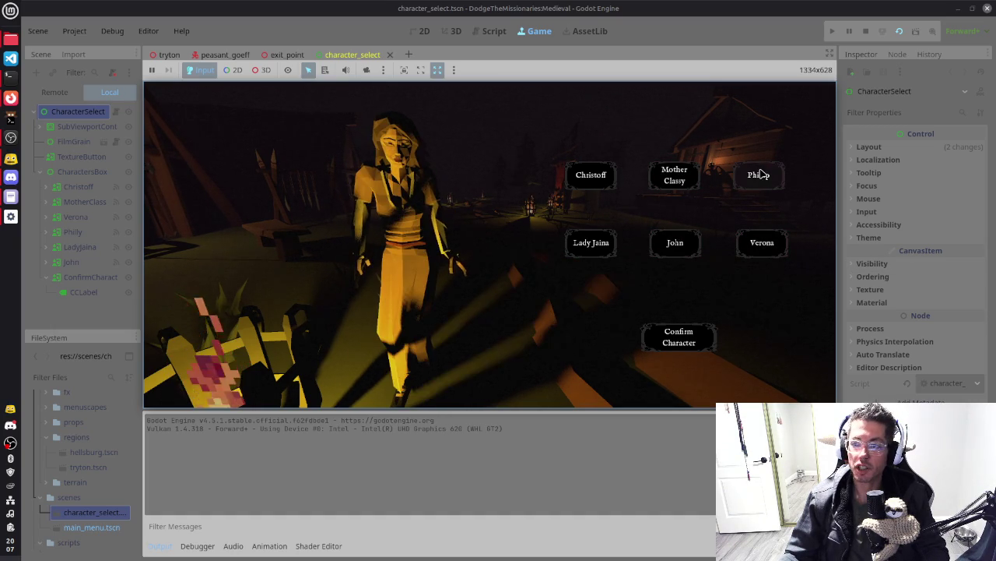
{"action": "left_click", "coordinate": [757, 174]}
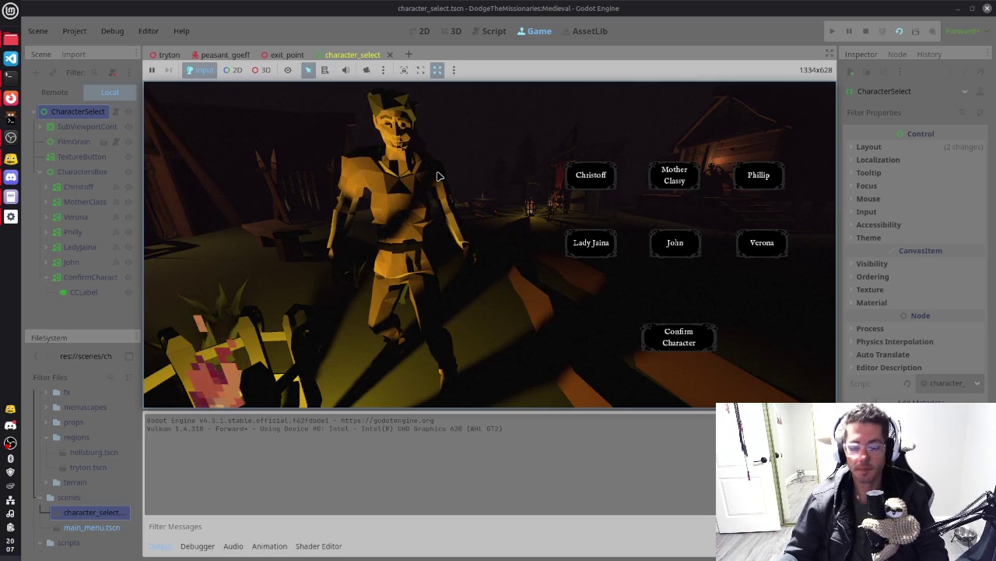
{"action": "key", "text": "F8"}
{"action": "left_click", "coordinate": [168, 54]}
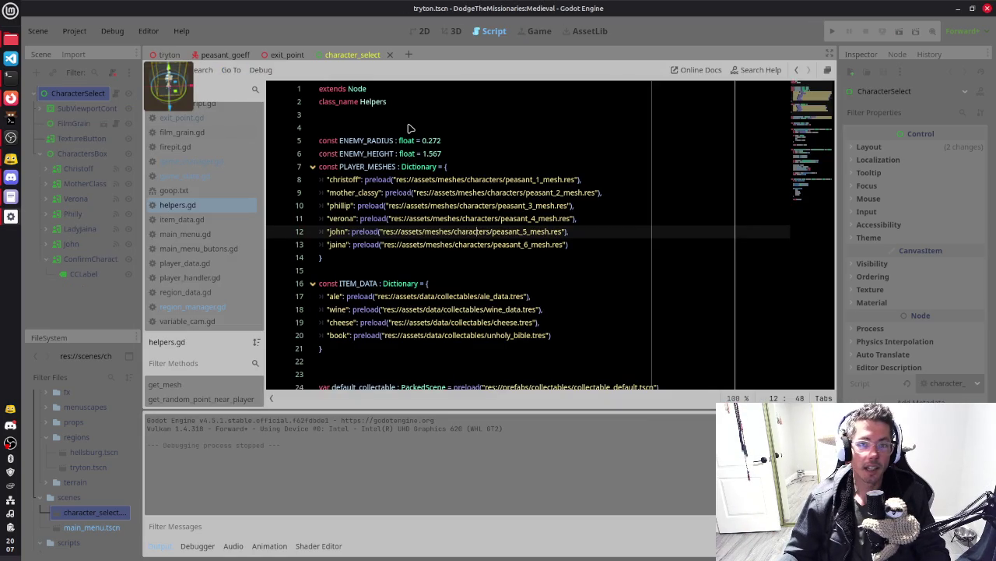
Switch scene tabs and select the 'verona' key in helpers.gd's mesh list
{"action": "left_click", "coordinate": [369, 58]}
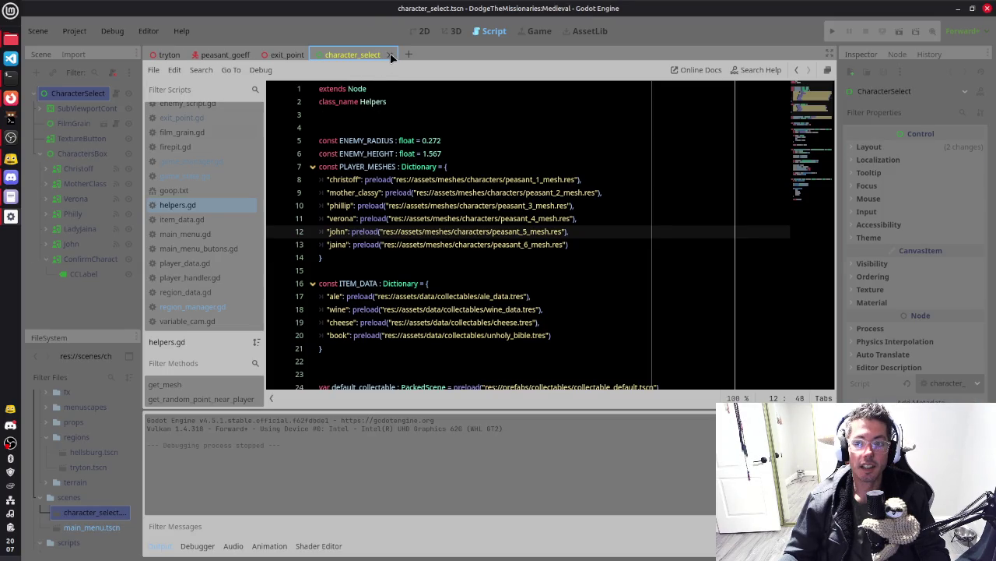
{"action": "left_click", "coordinate": [389, 55]}
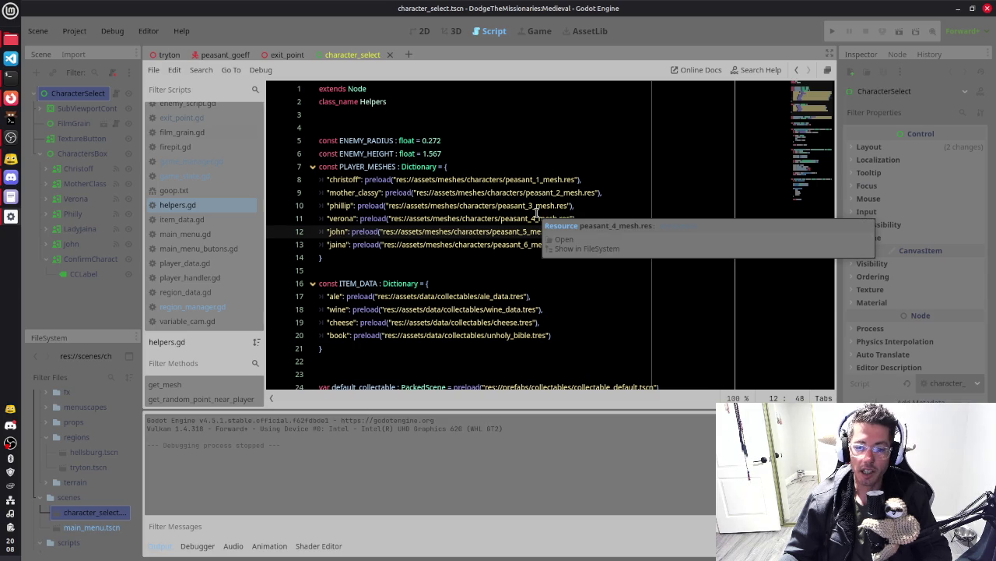
{"action": "left_click", "coordinate": [411, 231]}
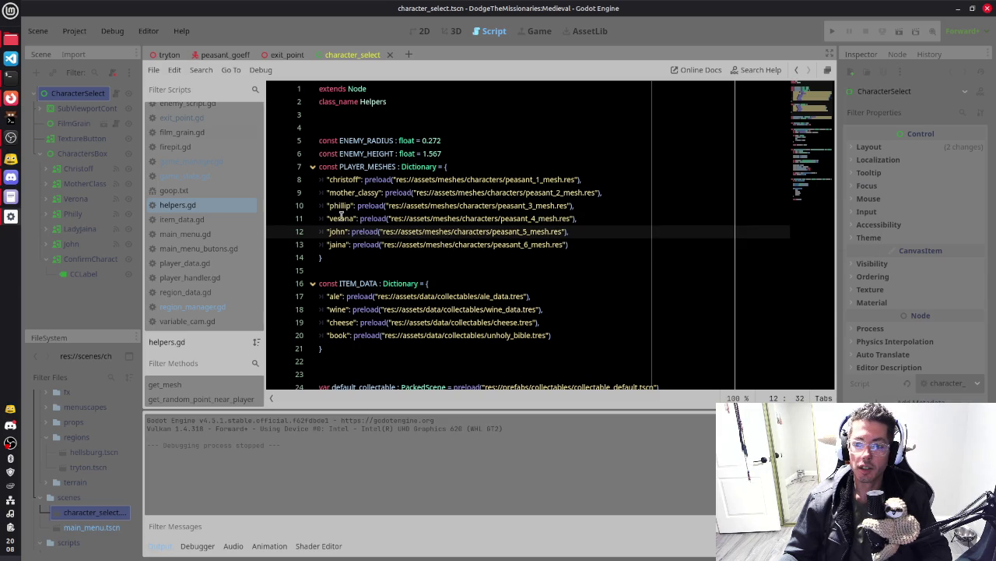
{"action": "double_click", "coordinate": [341, 220]}
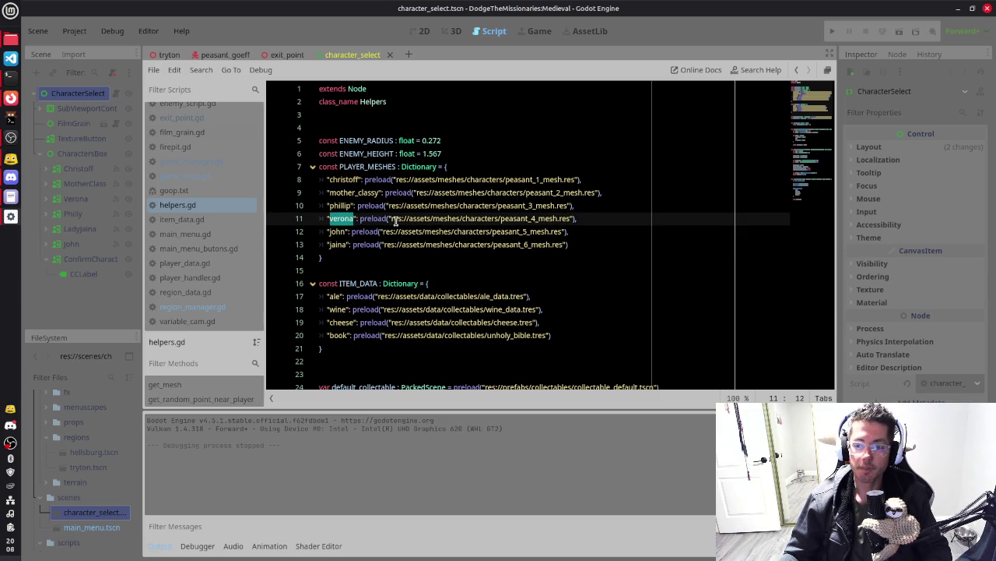
{"action": "mouse_move", "coordinate": [395, 222]}
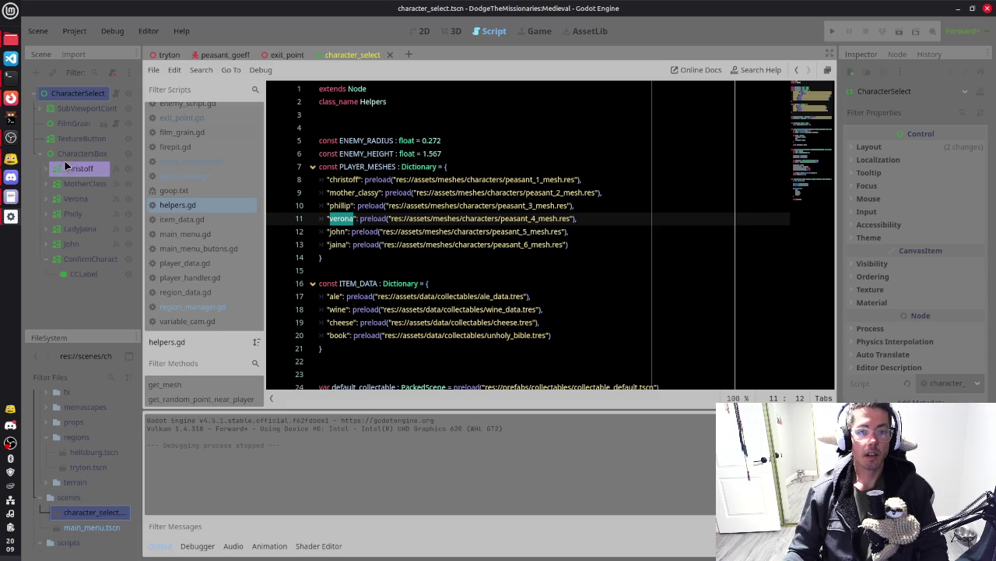
In a new Firefox tab, search for 'steam dodge the missionaries'
{"action": "left_click", "coordinate": [11, 98]}
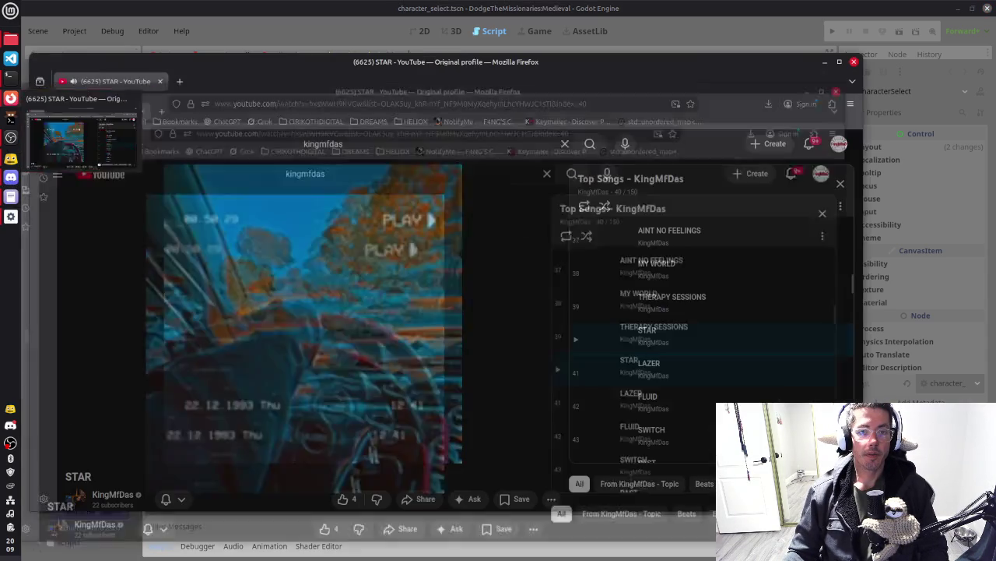
{"action": "left_click", "coordinate": [179, 82]}
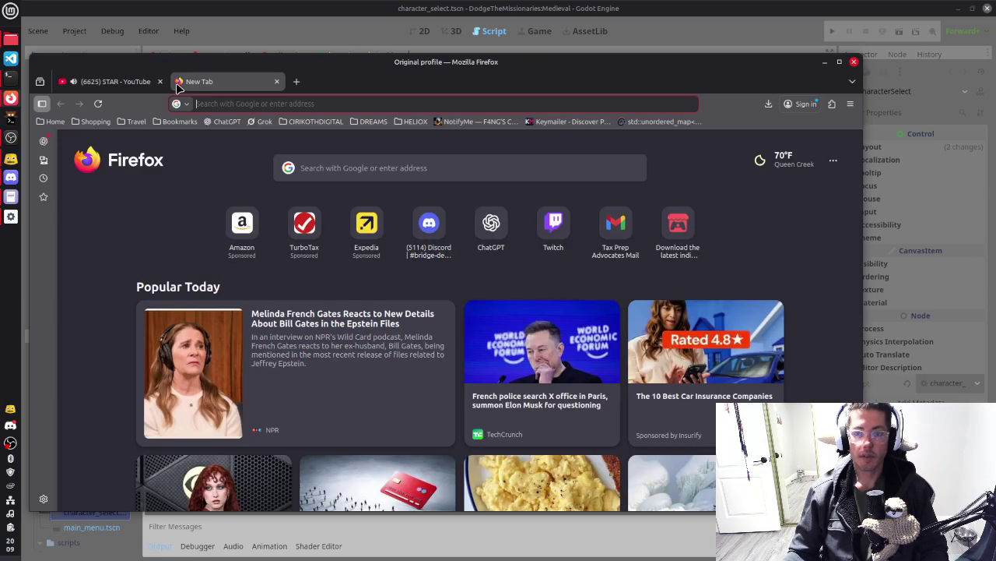
{"action": "type", "text": "steam dodge the missionaries"}
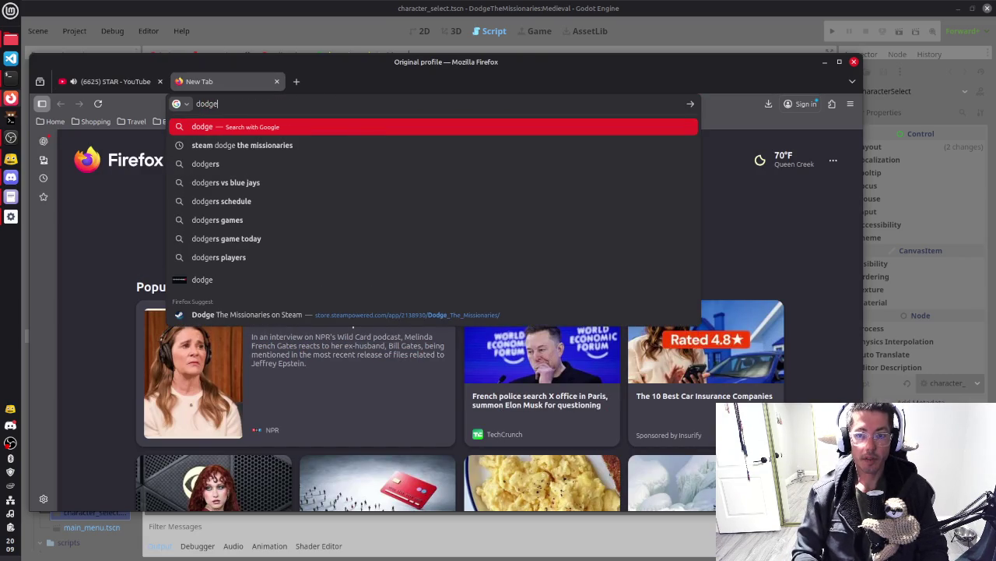
{"action": "left_click", "coordinate": [242, 145]}
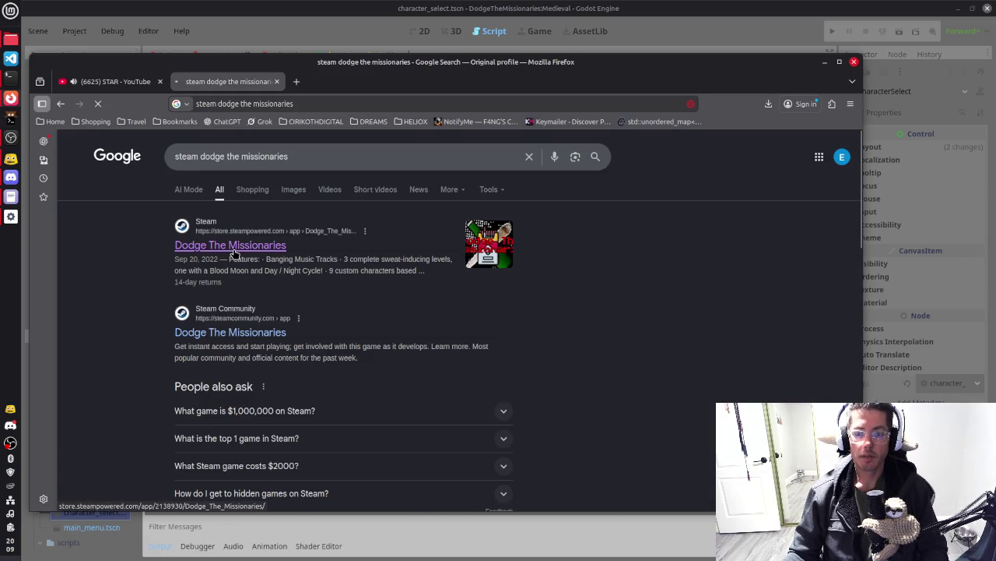
Open the Dodge The Missionaries Steam page and pause its trailer on the character-select screen at 0:17
{"action": "left_click", "coordinate": [233, 247]}
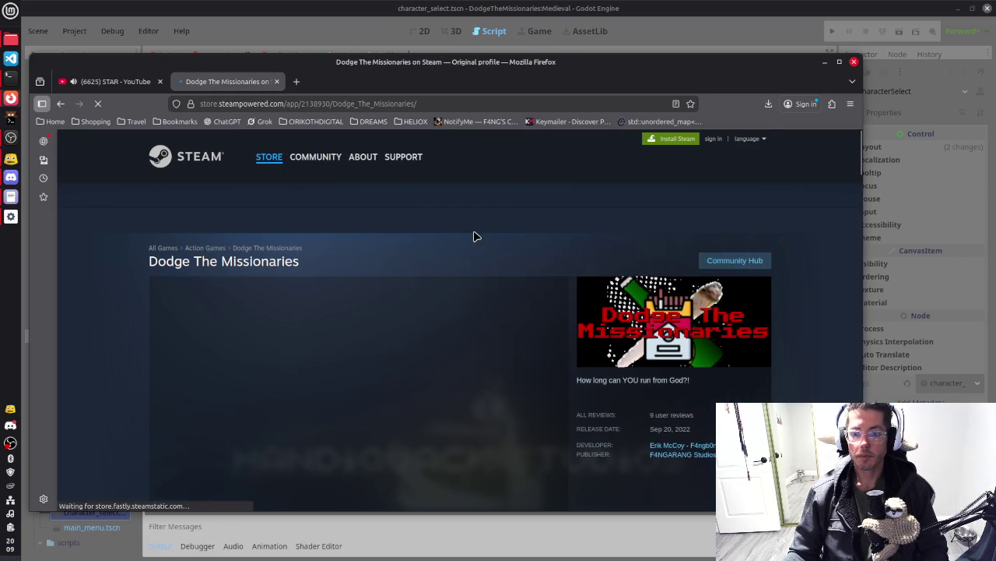
{"action": "scroll", "coordinate": [464, 260], "scroll_direction": "down", "scroll_amount": 5}
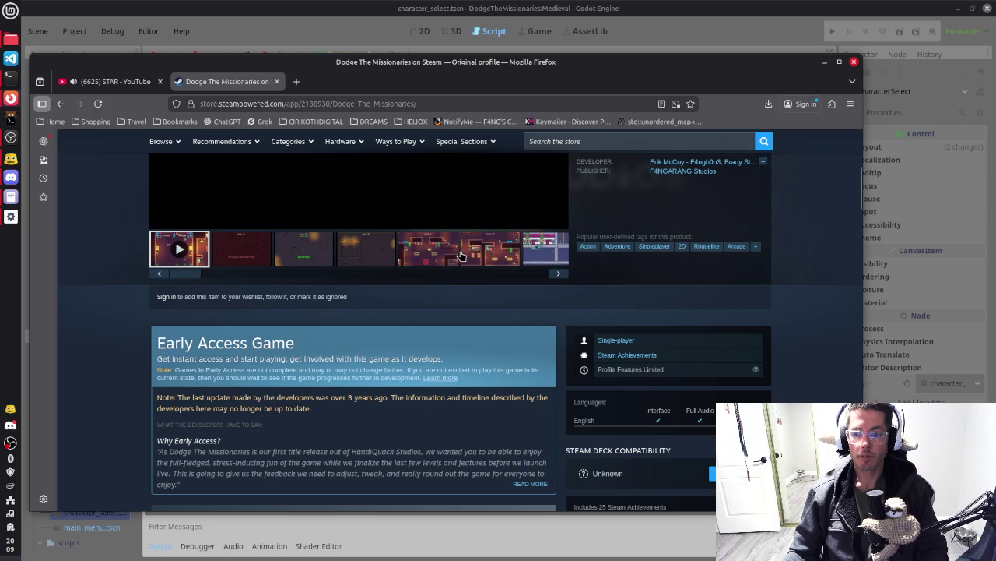
{"action": "scroll", "coordinate": [393, 352], "scroll_direction": "up", "scroll_amount": 1}
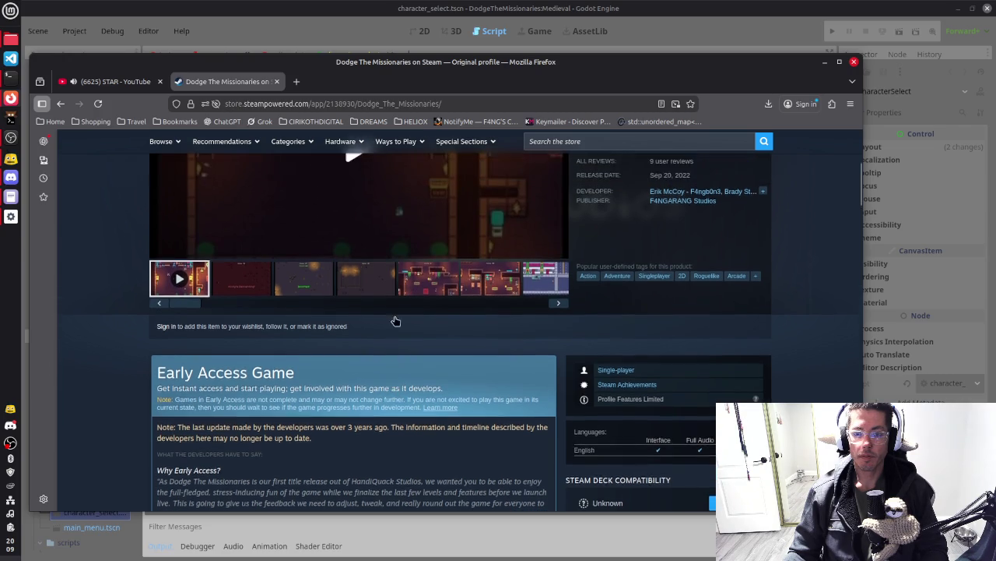
{"action": "scroll", "coordinate": [393, 352], "scroll_direction": "up", "scroll_amount": 5}
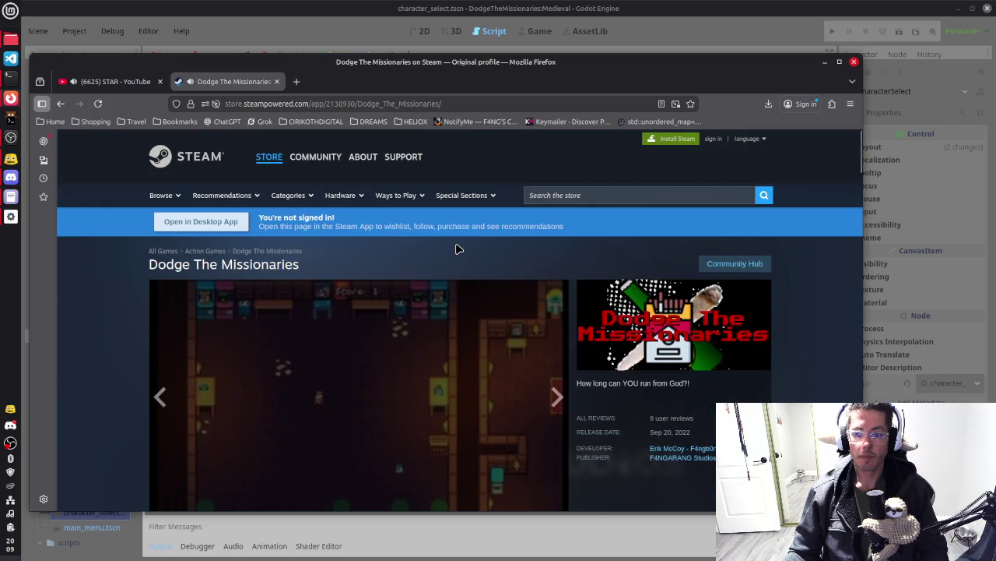
{"action": "scroll", "coordinate": [545, 281], "scroll_direction": "down", "scroll_amount": 3}
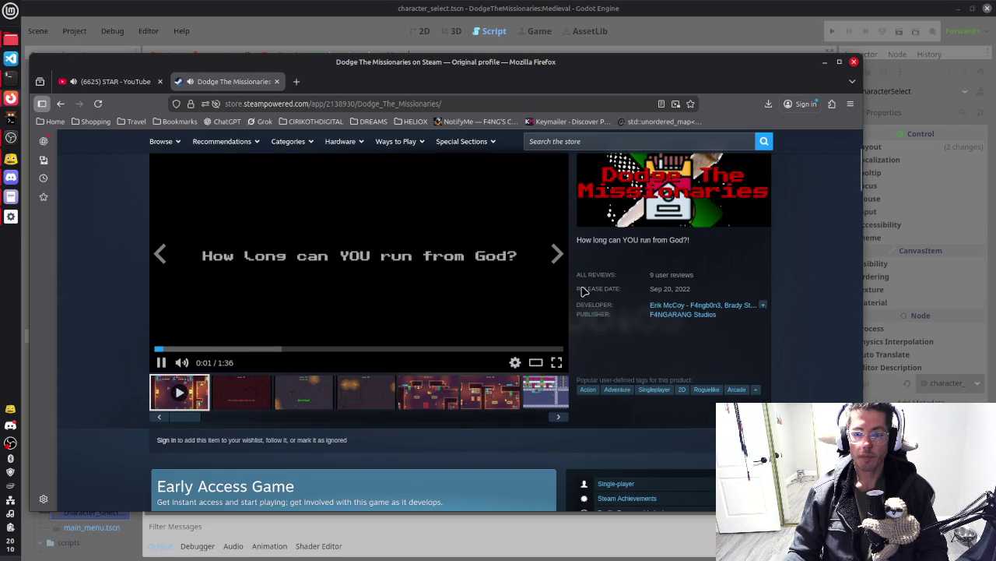
{"action": "scroll", "coordinate": [578, 261], "scroll_direction": "up", "scroll_amount": 2}
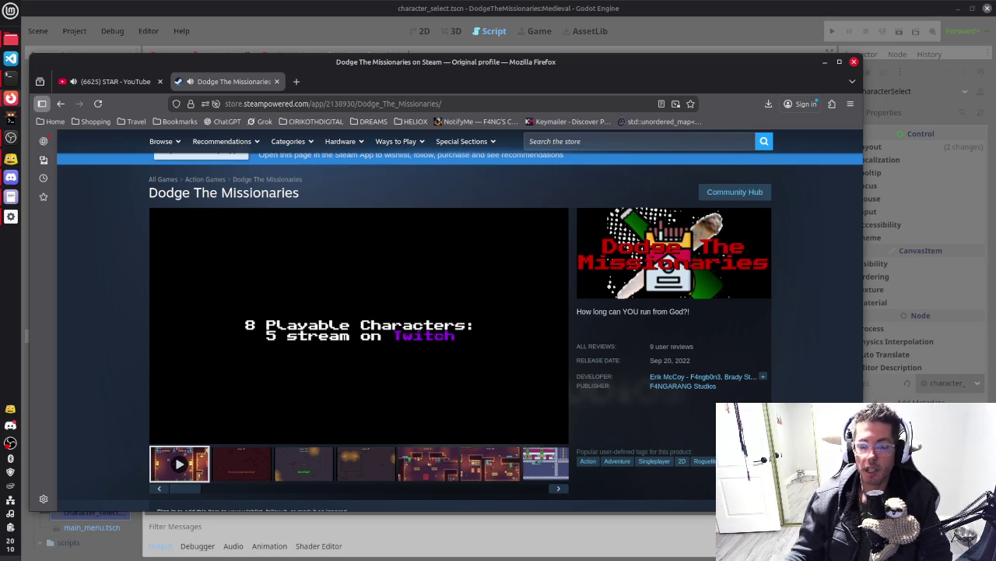
{"action": "left_click", "coordinate": [370, 339]}
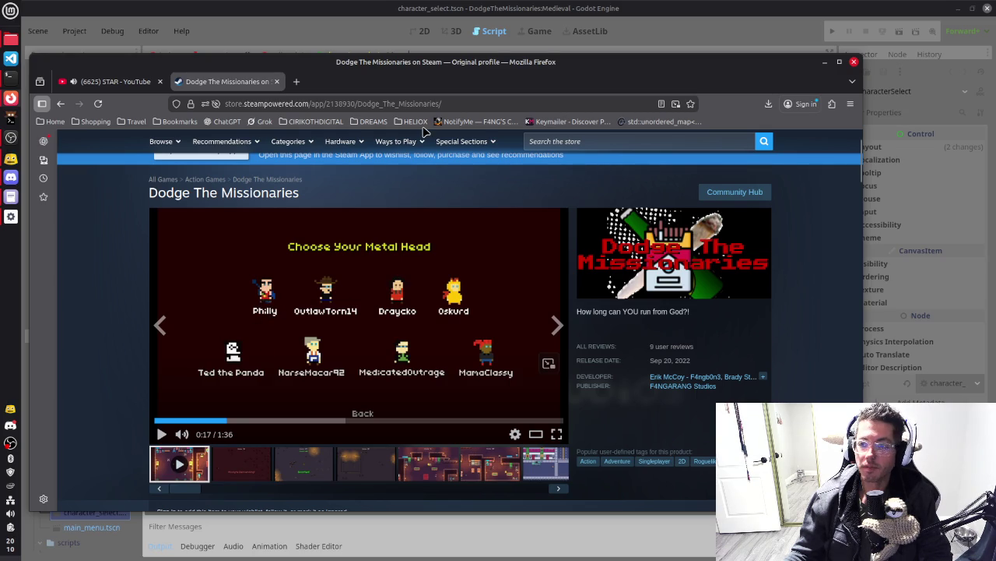
Browse the rest of the store page, close the Steam tab and minimize Firefox
{"action": "scroll", "coordinate": [638, 423], "scroll_direction": "down", "scroll_amount": 4}
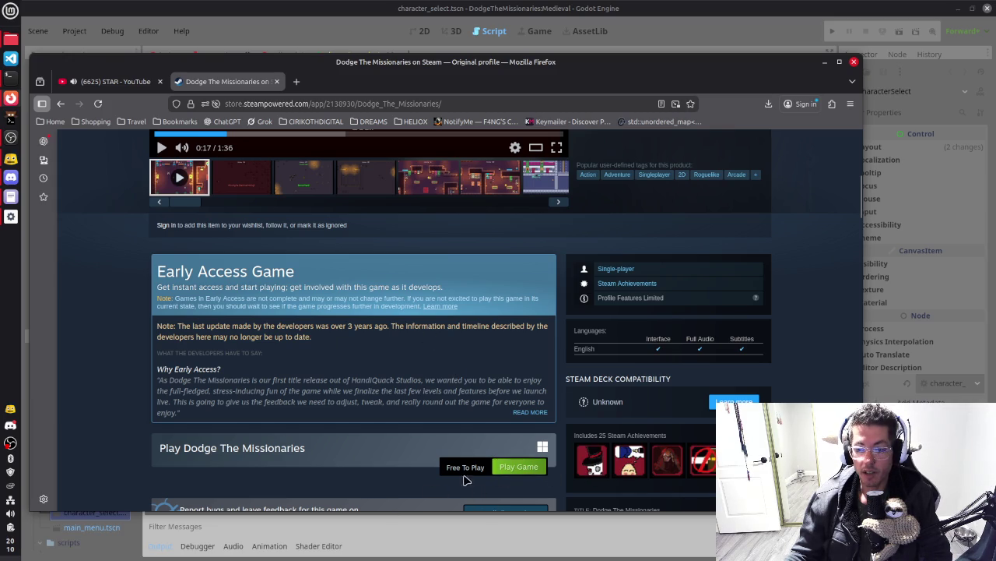
{"action": "scroll", "coordinate": [432, 395], "scroll_direction": "down", "scroll_amount": 2}
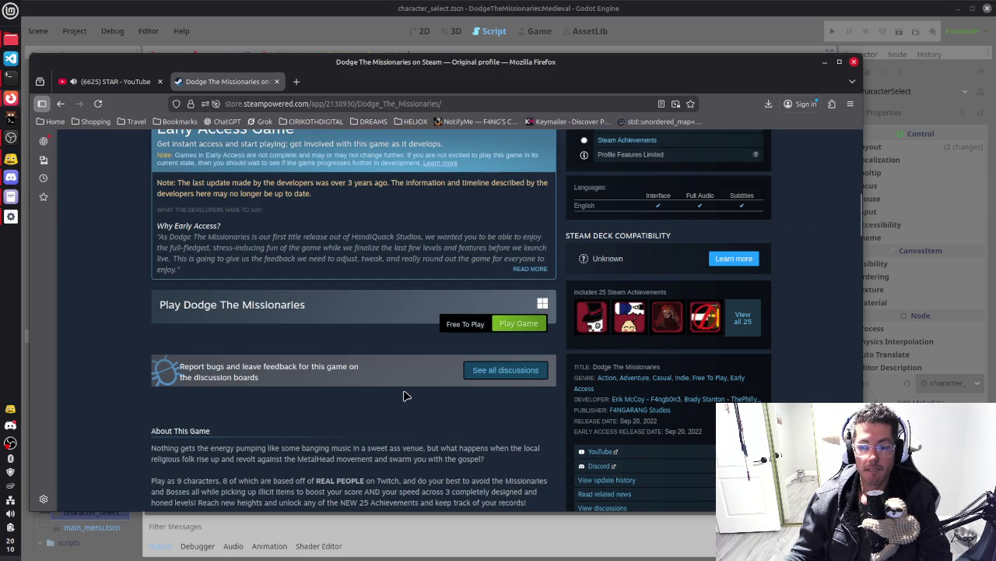
{"action": "scroll", "coordinate": [404, 395], "scroll_direction": "down", "scroll_amount": 4}
{"action": "scroll", "coordinate": [405, 396], "scroll_direction": "down", "scroll_amount": 3}
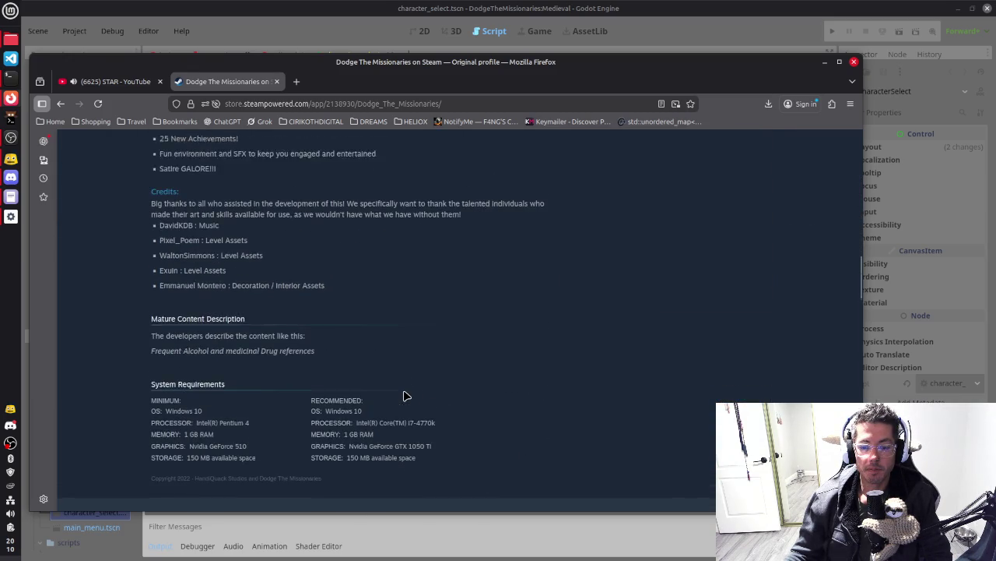
{"action": "scroll", "coordinate": [404, 397], "scroll_direction": "up", "scroll_amount": 15}
{"action": "scroll", "coordinate": [404, 405], "scroll_direction": "up", "scroll_amount": 3}
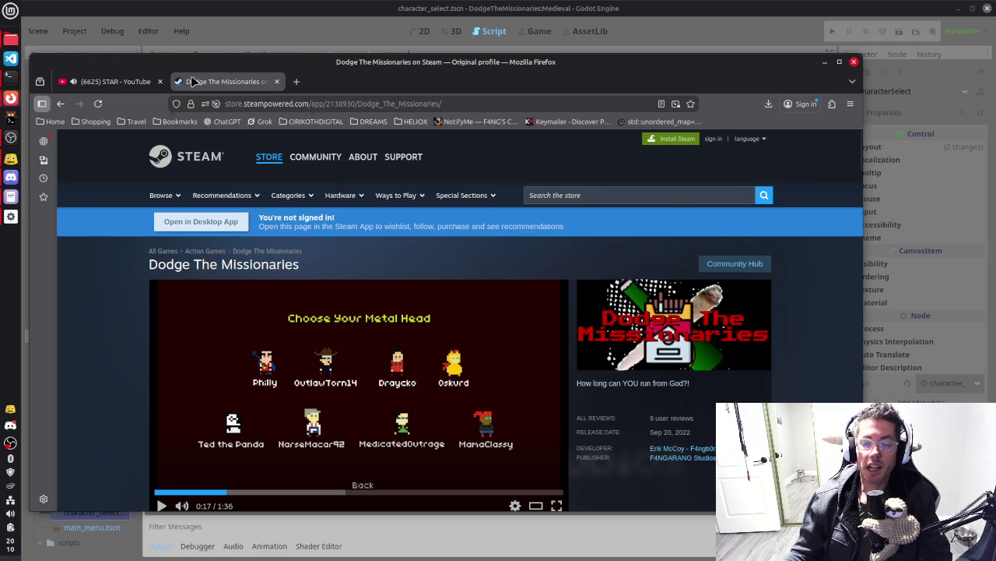
{"action": "left_click", "coordinate": [277, 81]}
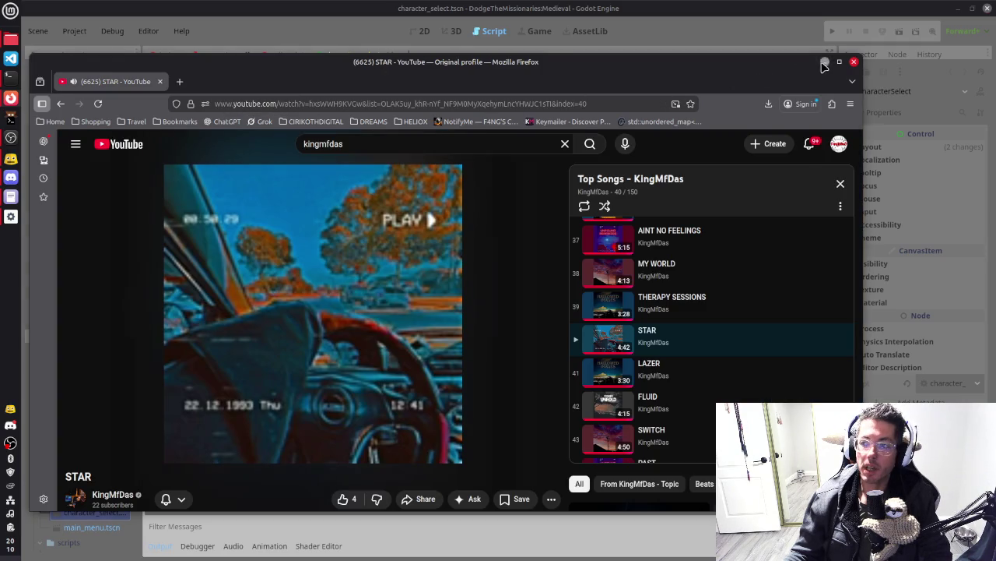
{"action": "left_click", "coordinate": [825, 62]}
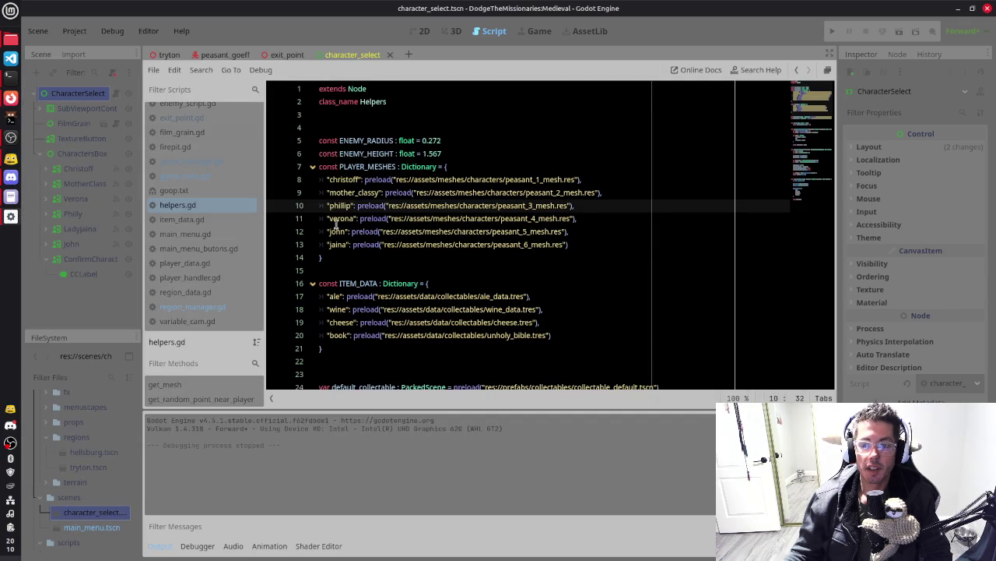
{"action": "double_click", "coordinate": [340, 218]}
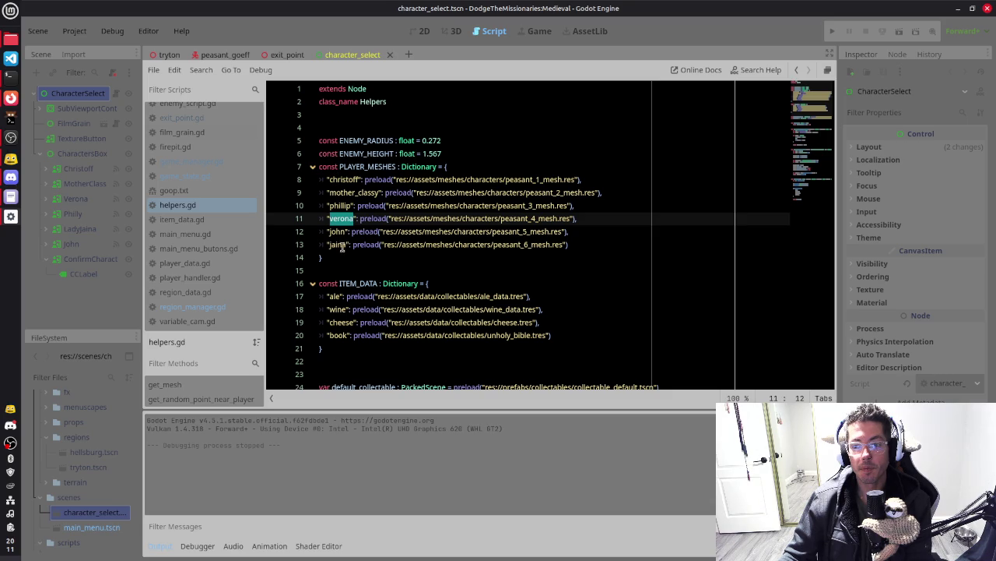
{"action": "left_click", "coordinate": [335, 205]}
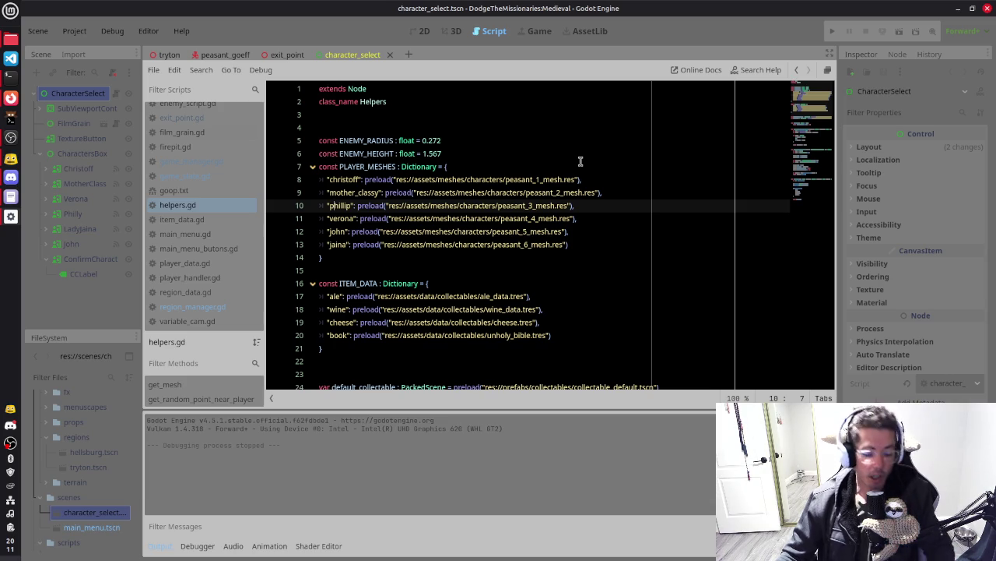
{"action": "left_click", "coordinate": [446, 244]}
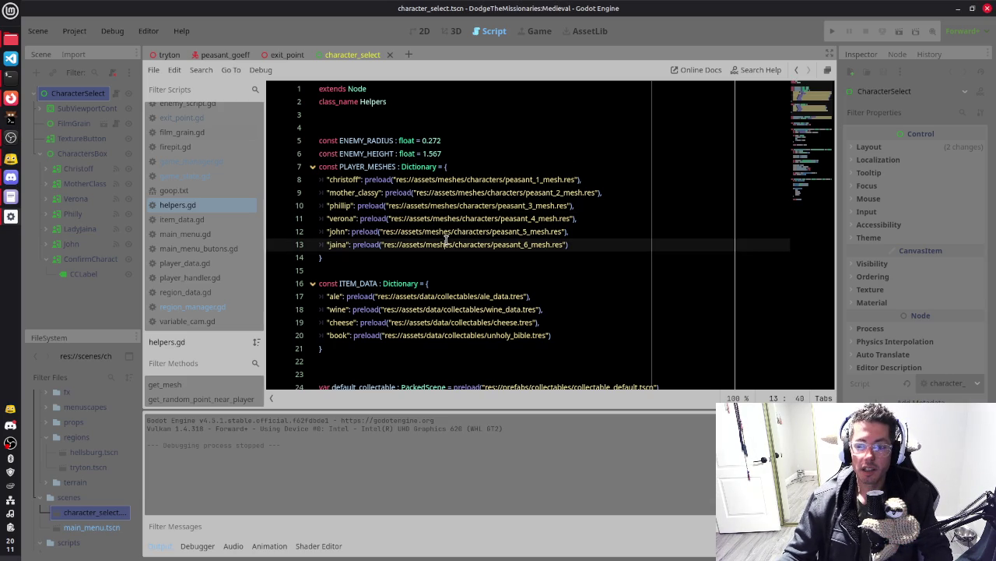
{"action": "left_click", "coordinate": [433, 215]}
{"action": "left_click", "coordinate": [433, 204]}
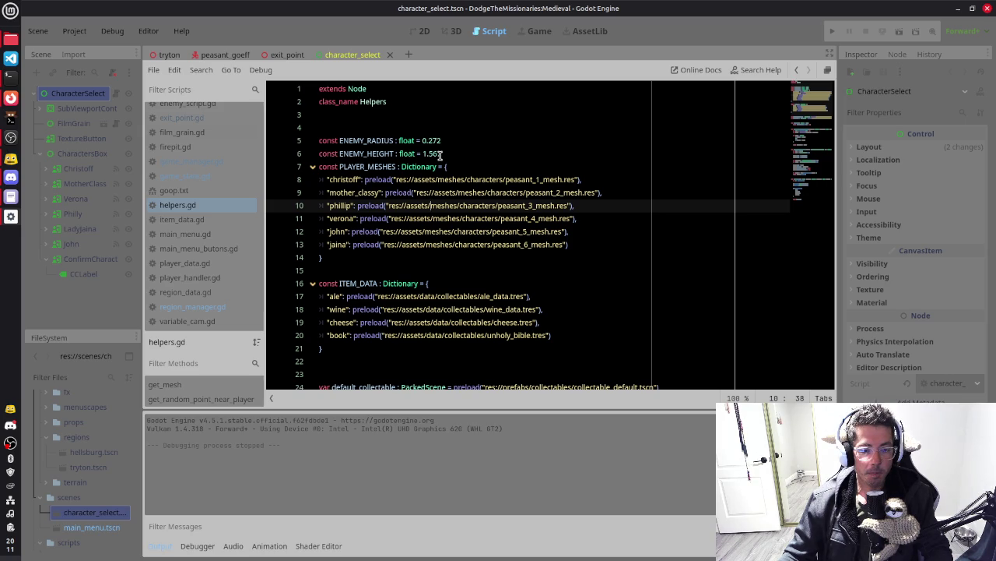
Inspect the christoff, peasant_2_mesh.res and peasant_3_mesh.res entries in helpers.gd
{"action": "left_click", "coordinate": [446, 167]}
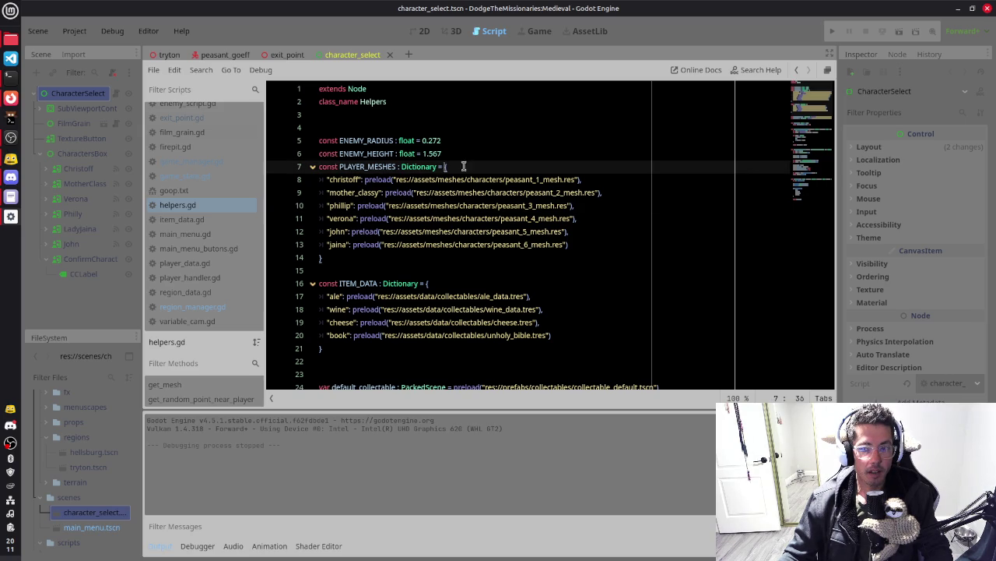
{"action": "left_click", "coordinate": [587, 179]}
{"action": "left_click", "coordinate": [597, 193]}
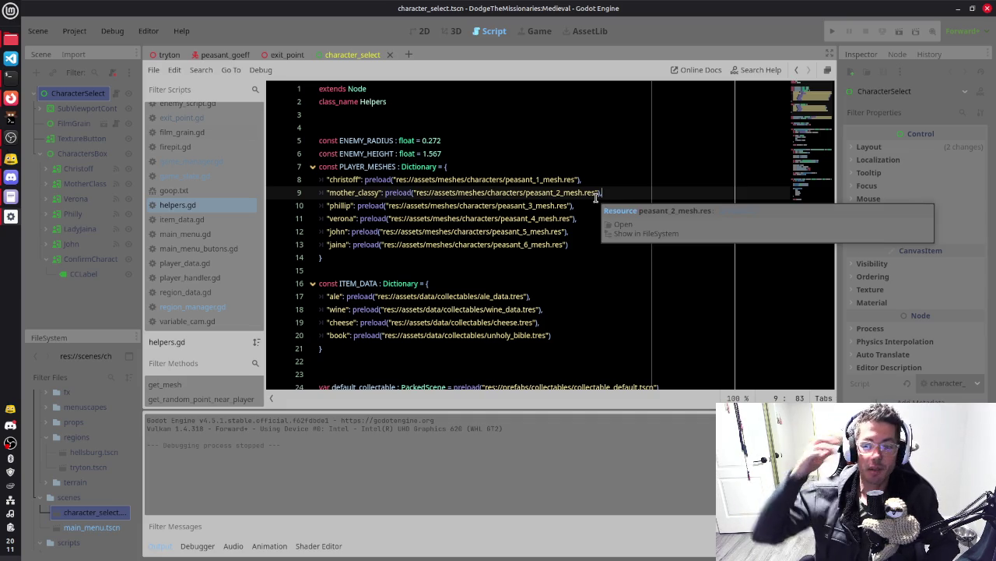
{"action": "left_click", "coordinate": [431, 206]}
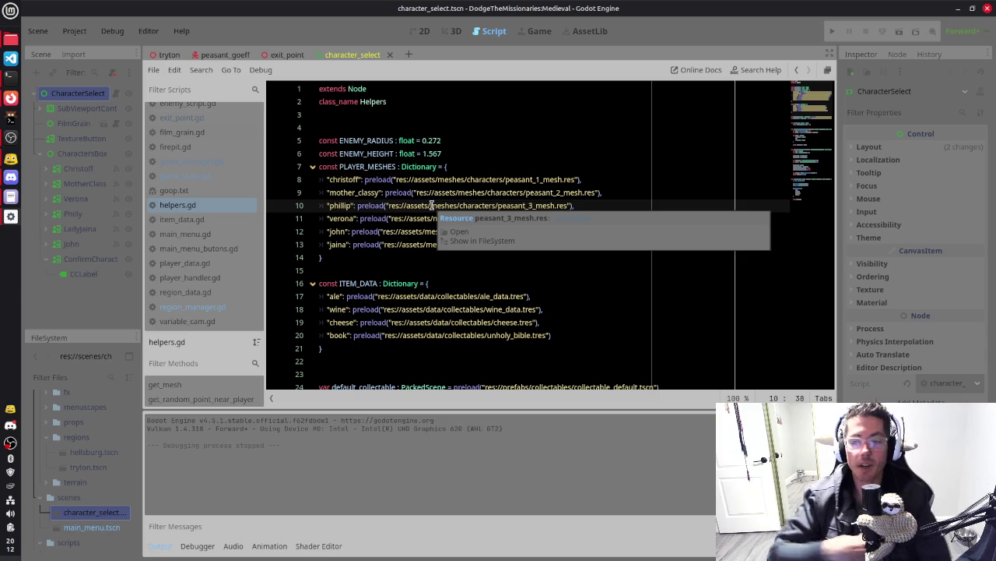
Rename the verona key to 'mystaraine', then switch to the Discord direct messages
{"action": "double_click", "coordinate": [341, 218]}
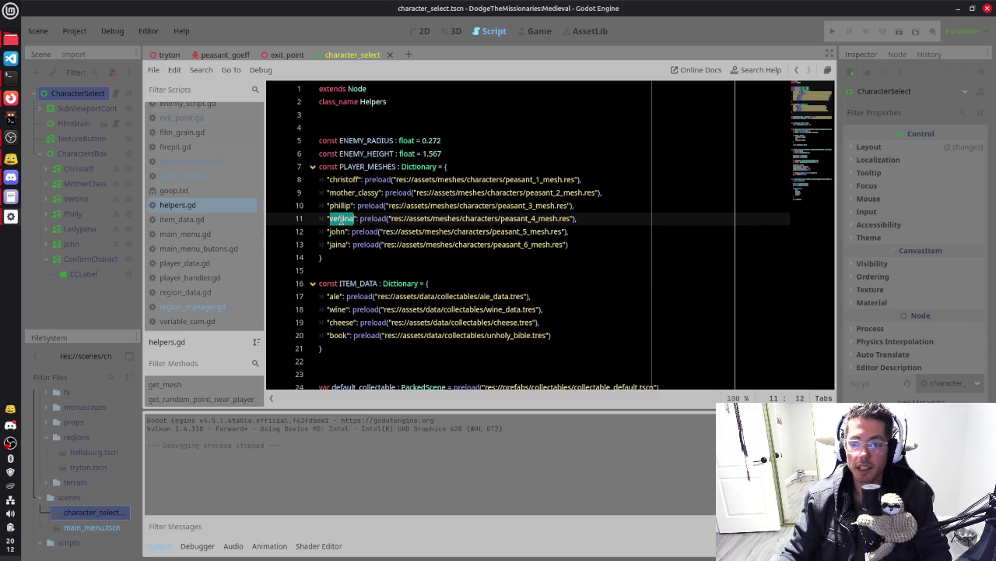
{"action": "type", "text": "myrtarine"}
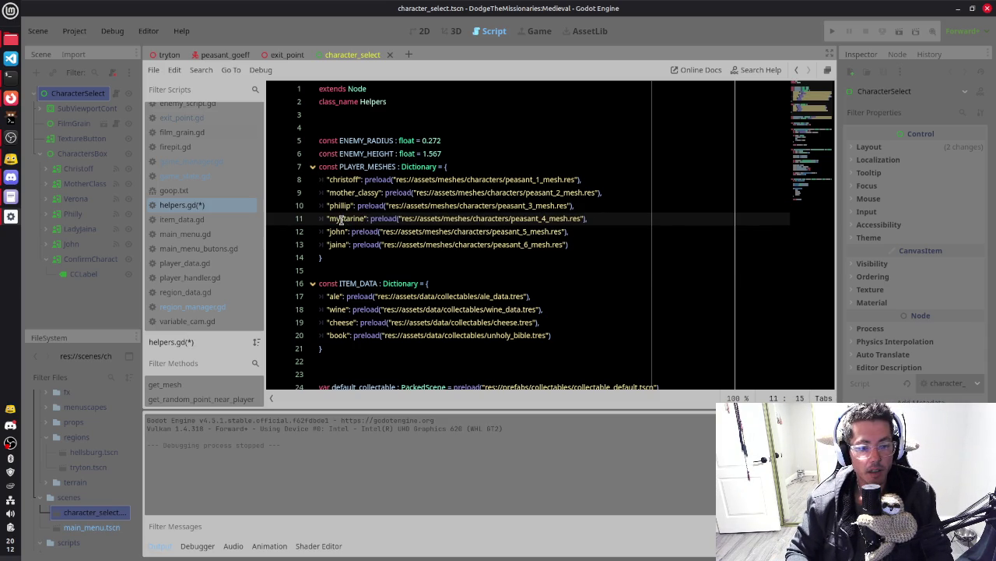
{"action": "type", "text": "a"}
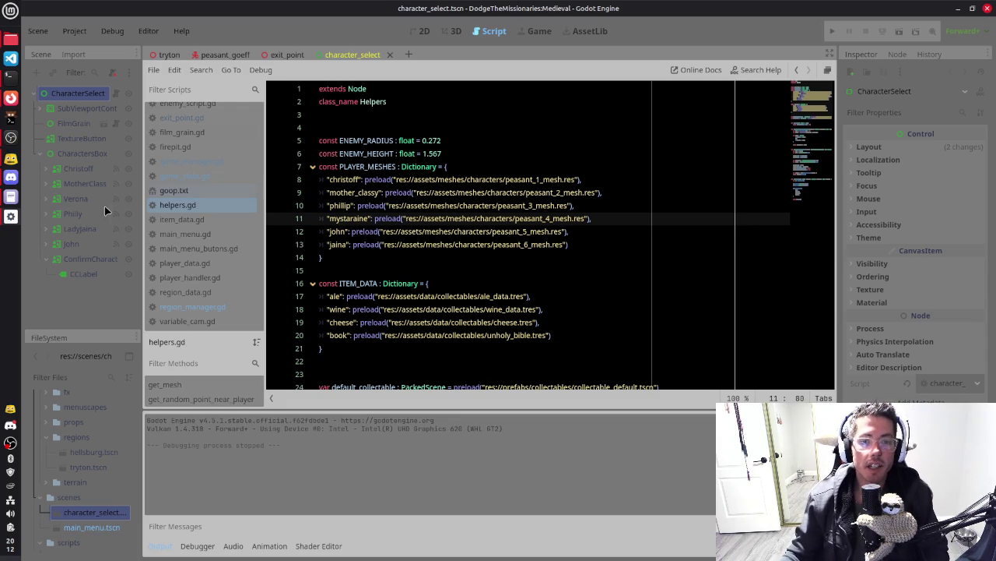
{"action": "left_click", "coordinate": [10, 177]}
Scroll the Discord DM history to find the 'Choose Your Metal Head' screenshot and planet images
{"action": "scroll", "coordinate": [498, 237], "scroll_direction": "up", "scroll_amount": 2}
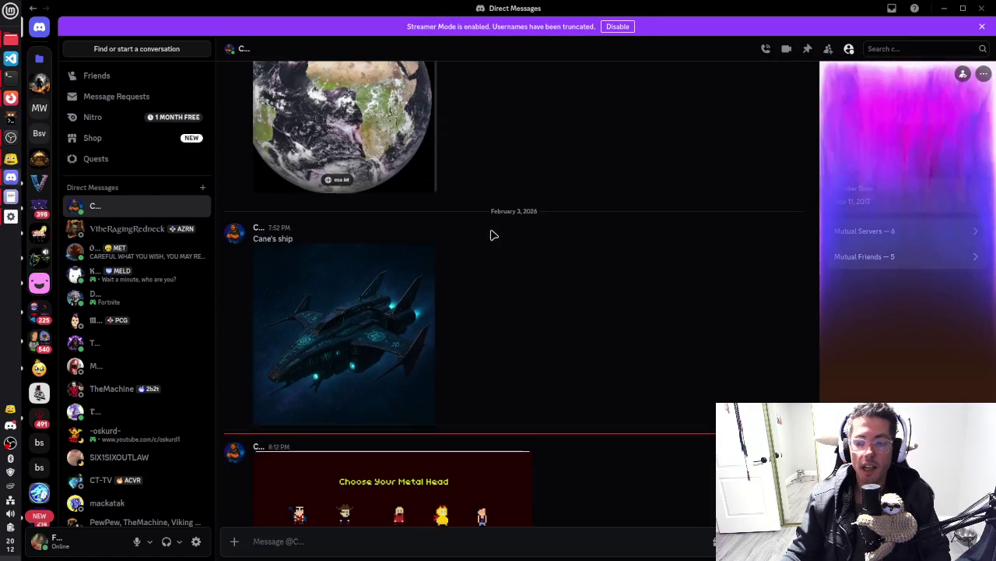
{"action": "scroll", "coordinate": [491, 234], "scroll_direction": "down", "scroll_amount": 2}
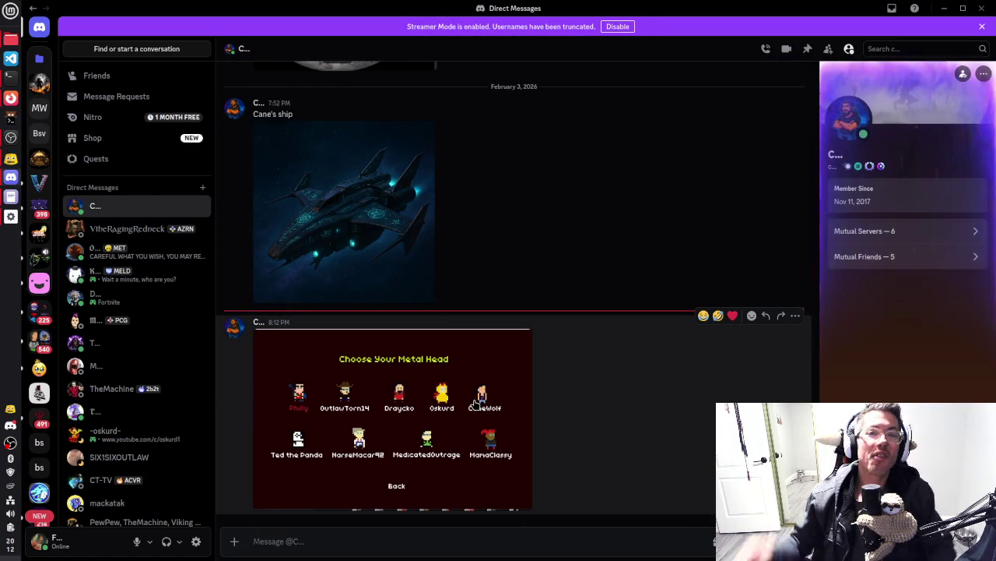
{"action": "scroll", "coordinate": [519, 337], "scroll_direction": "up", "scroll_amount": 15}
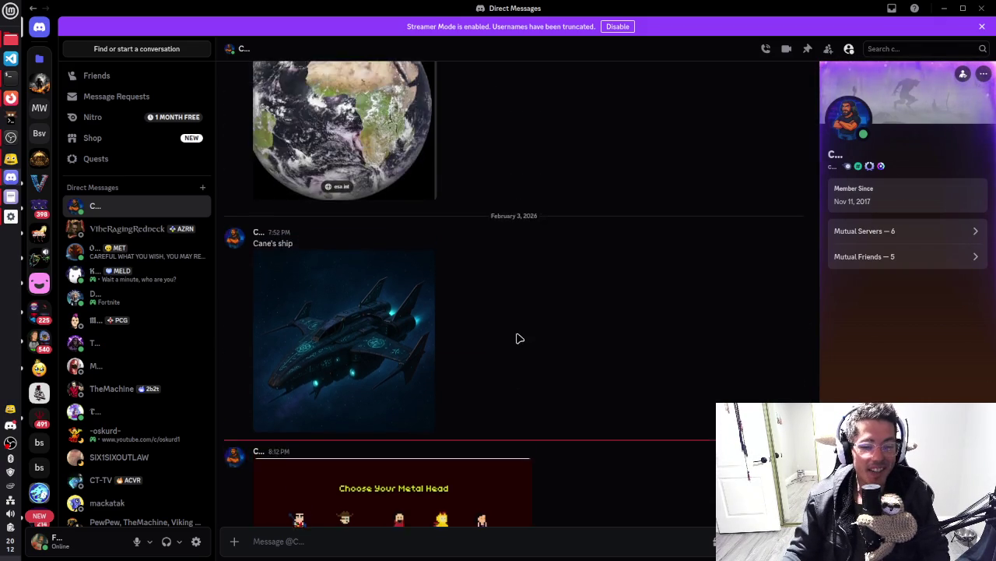
{"action": "scroll", "coordinate": [512, 337], "scroll_direction": "up", "scroll_amount": 5}
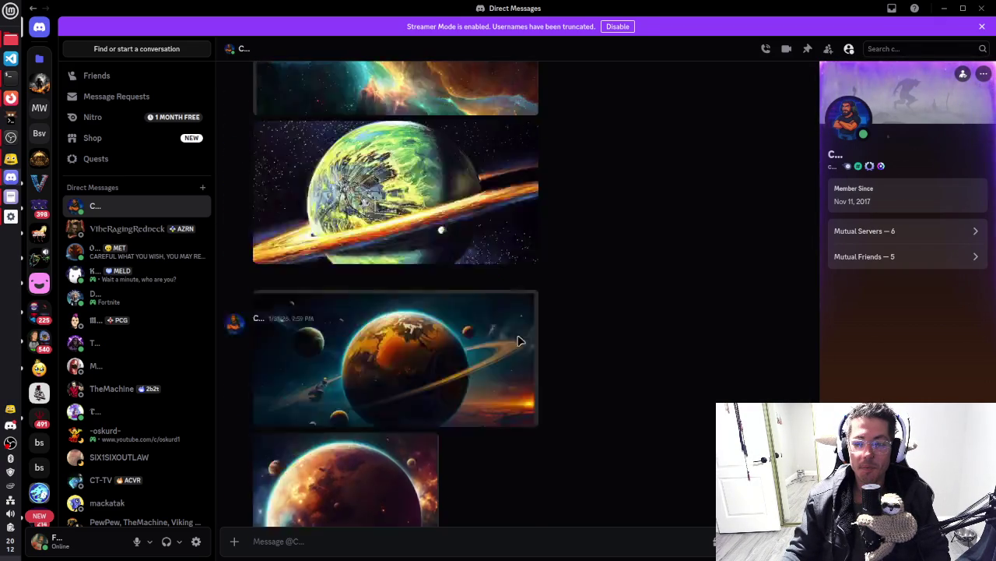
{"action": "scroll", "coordinate": [456, 308], "scroll_direction": "down", "scroll_amount": 3}
{"action": "scroll", "coordinate": [456, 307], "scroll_direction": "down", "scroll_amount": 10}
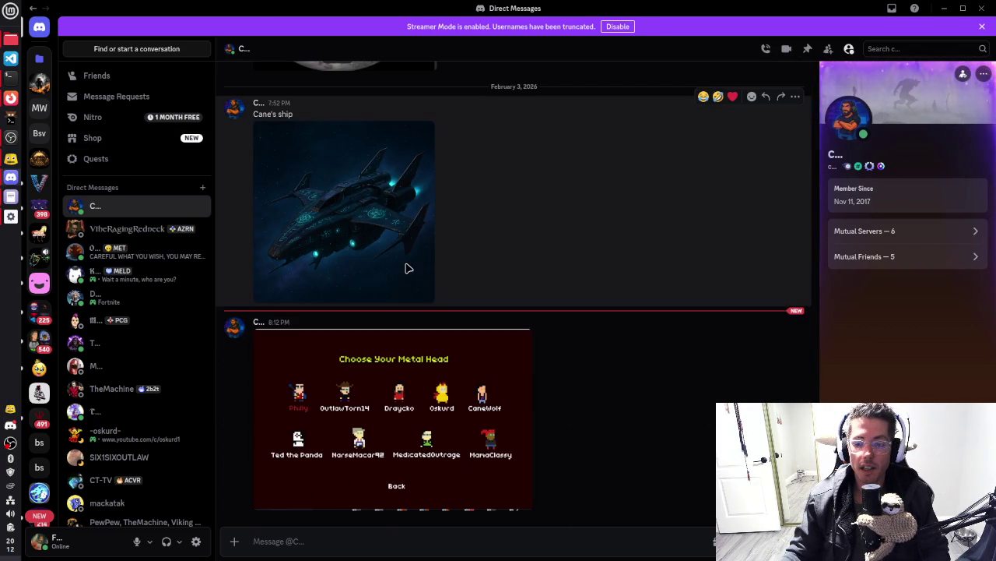
{"action": "scroll", "coordinate": [405, 269], "scroll_direction": "up", "scroll_amount": 10}
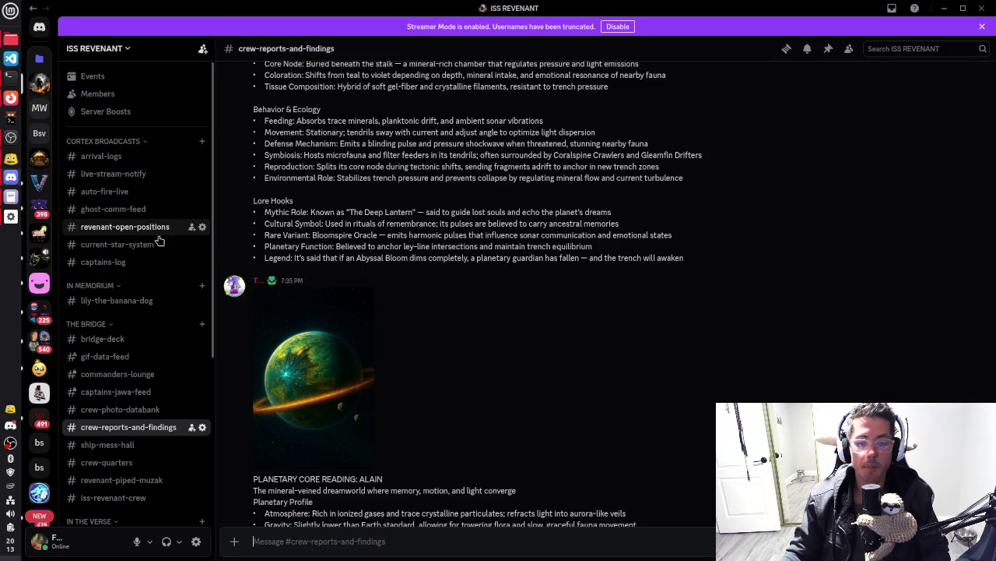
{"action": "left_click", "coordinate": [334, 392]}
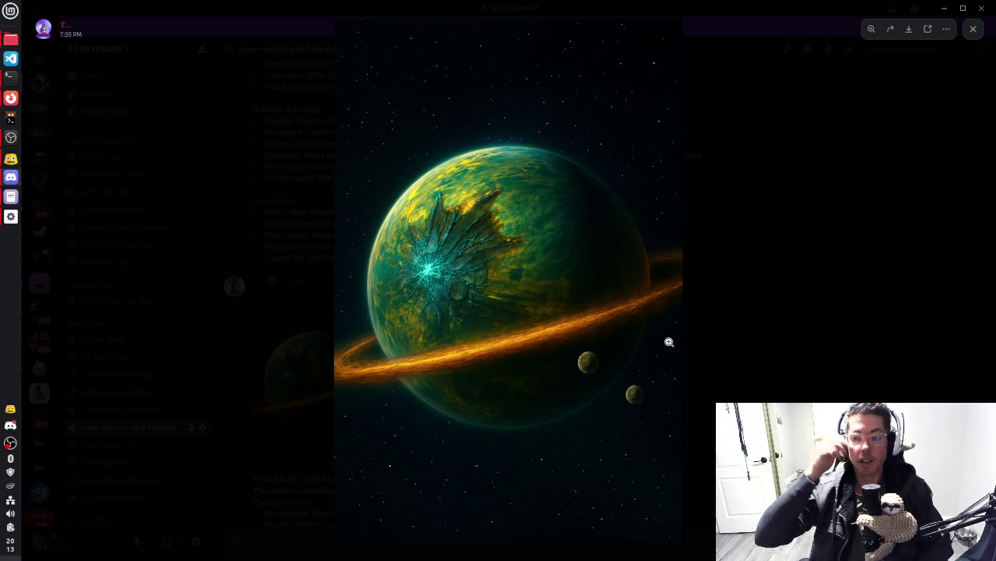
{"action": "left_click", "coordinate": [729, 318]}
{"action": "scroll", "coordinate": [510, 348], "scroll_direction": "down", "scroll_amount": 2}
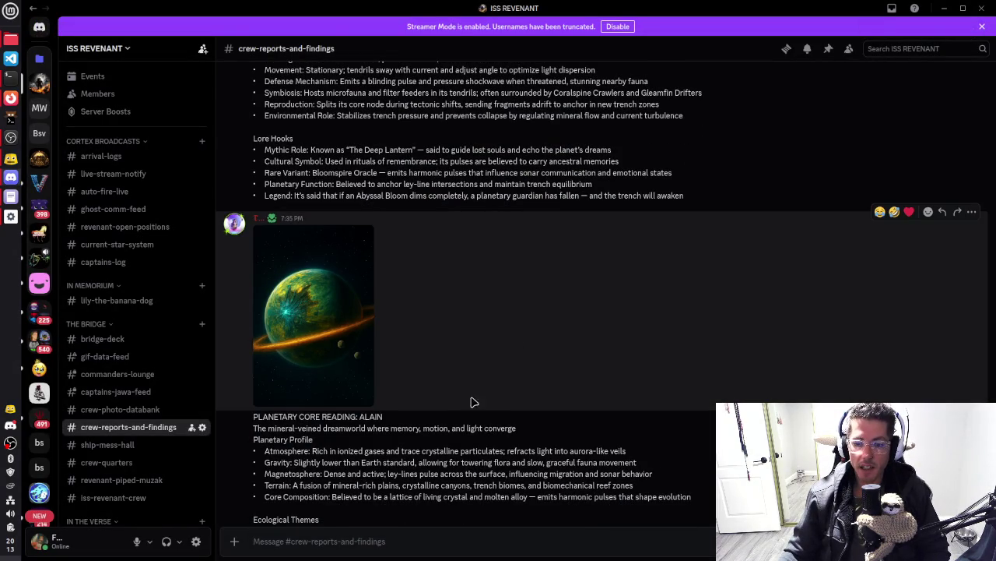
{"action": "scroll", "coordinate": [555, 285], "scroll_direction": "up", "scroll_amount": 6}
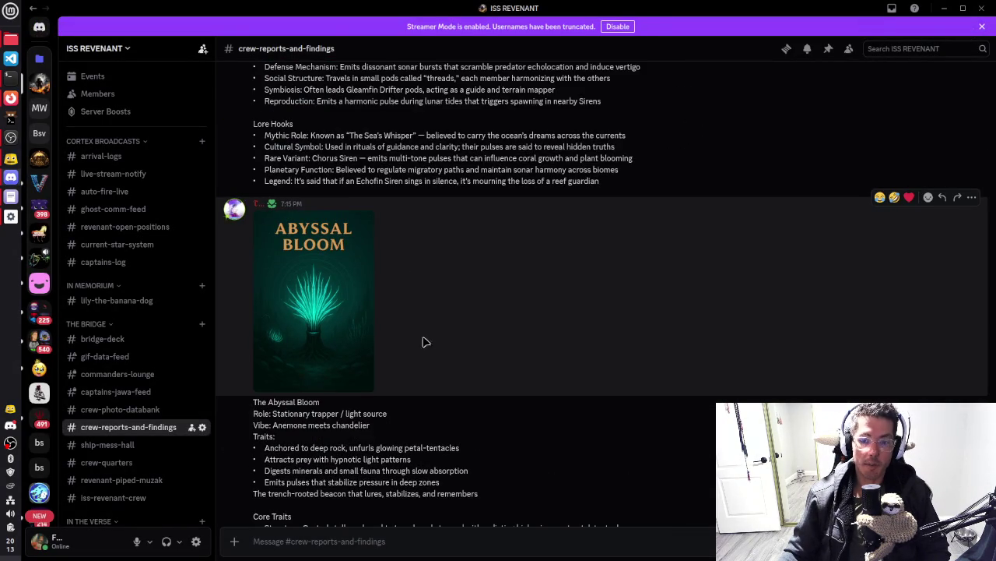
{"action": "scroll", "coordinate": [487, 350], "scroll_direction": "up", "scroll_amount": 3}
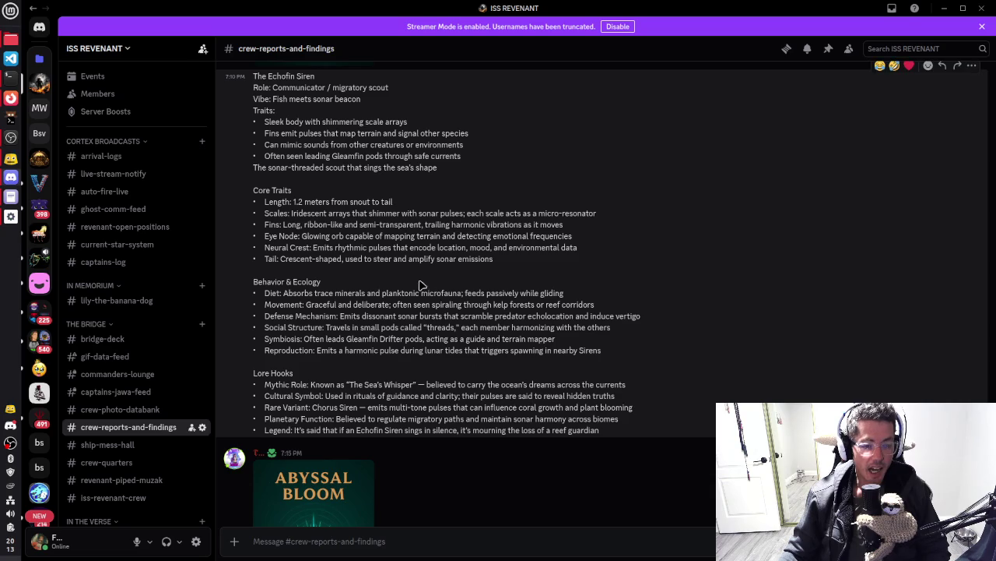
{"action": "scroll", "coordinate": [446, 246], "scroll_direction": "up", "scroll_amount": 4}
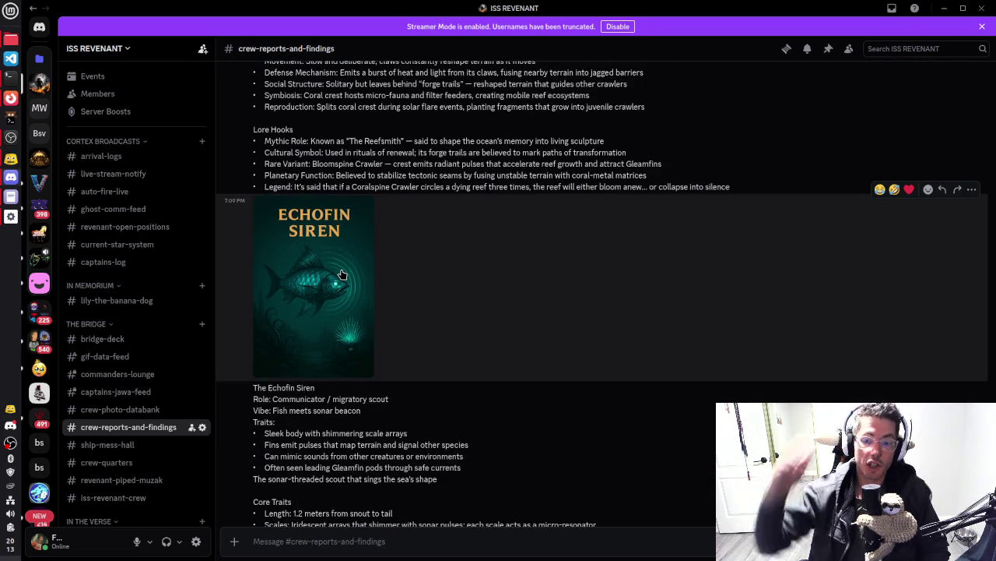
{"action": "scroll", "coordinate": [505, 264], "scroll_direction": "up", "scroll_amount": 6}
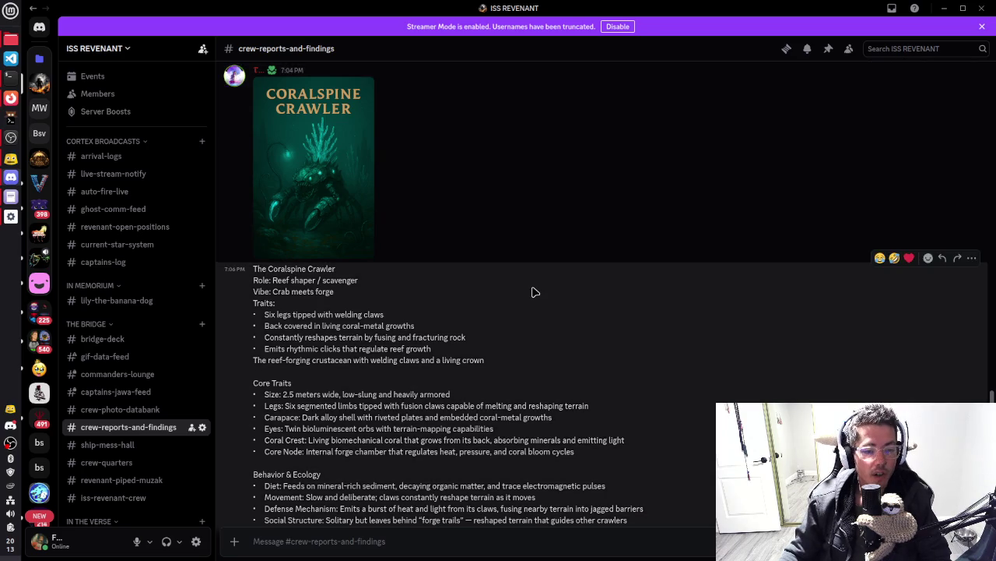
{"action": "scroll", "coordinate": [534, 290], "scroll_direction": "up", "scroll_amount": 4}
{"action": "scroll", "coordinate": [459, 215], "scroll_direction": "up", "scroll_amount": 5}
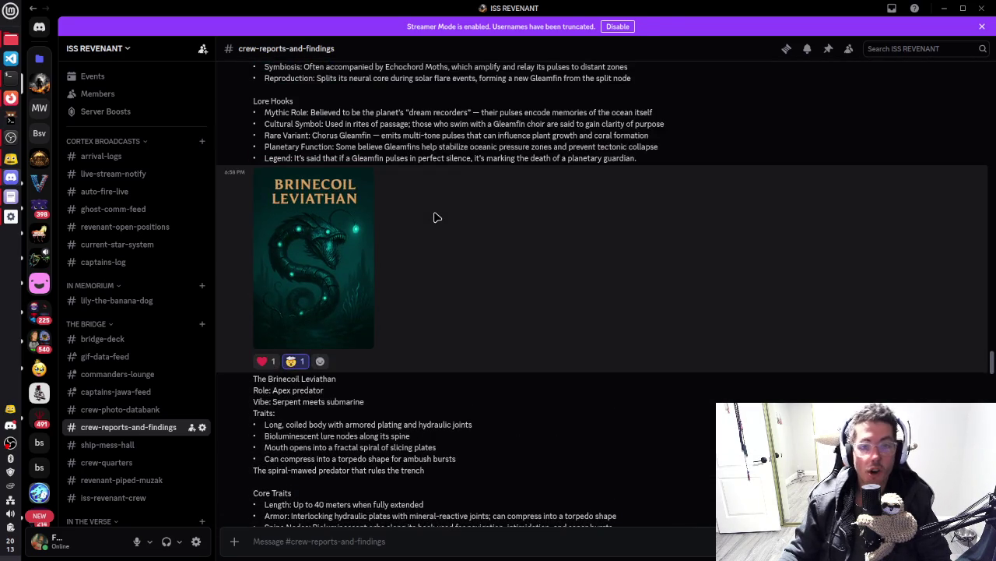
{"action": "scroll", "coordinate": [436, 218], "scroll_direction": "up", "scroll_amount": 2}
{"action": "scroll", "coordinate": [439, 225], "scroll_direction": "down", "scroll_amount": 10}
{"action": "scroll", "coordinate": [432, 265], "scroll_direction": "down", "scroll_amount": 15}
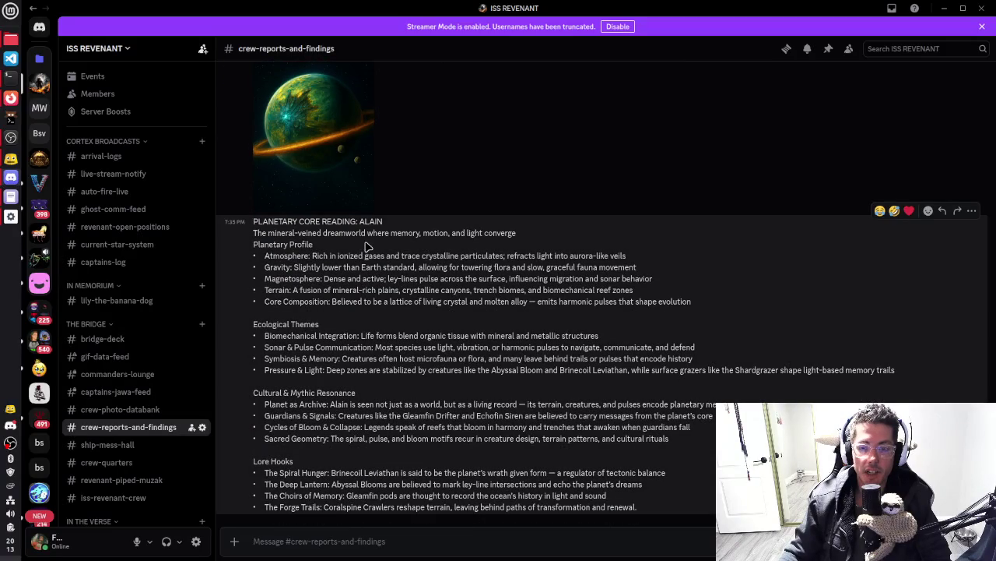
{"action": "left_click_drag", "start_coordinate": [362, 219], "coordinate": [436, 230]}
{"action": "left_click", "coordinate": [433, 279]}
{"action": "mouse_move", "coordinate": [313, 257]}
{"action": "left_mouse_down"}
{"action": "mouse_move", "coordinate": [609, 256]}
{"action": "mouse_move", "coordinate": [714, 395]}
{"action": "left_mouse_up"}
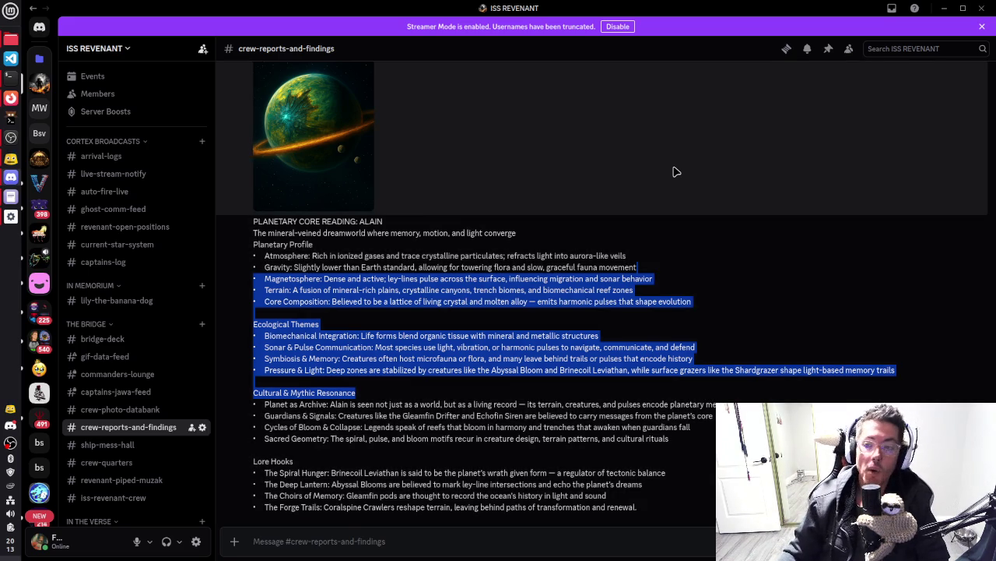
{"action": "left_click", "coordinate": [676, 171]}
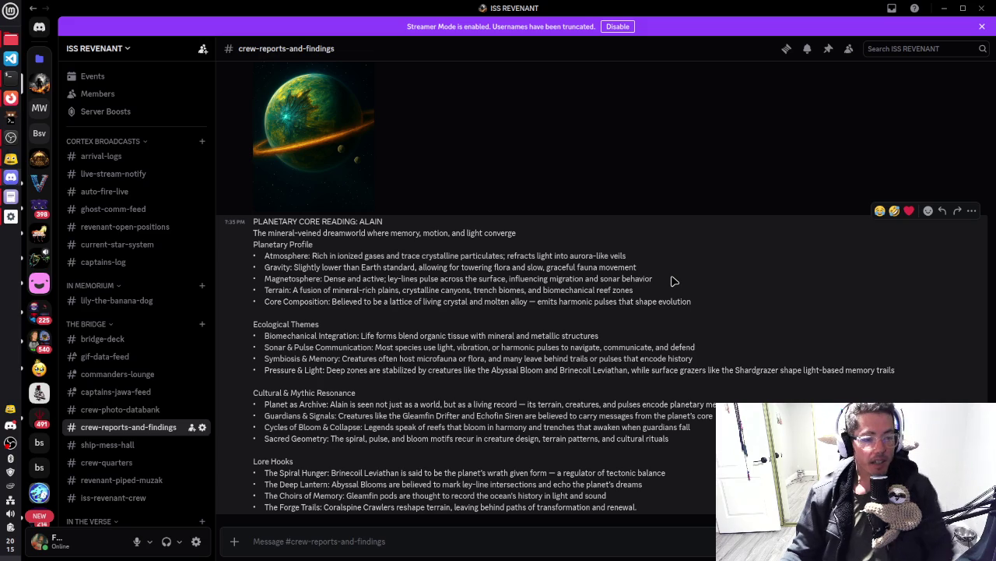
{"action": "key", "text": "alt+Tab"}
{"action": "key", "text": "alt+Tab"}
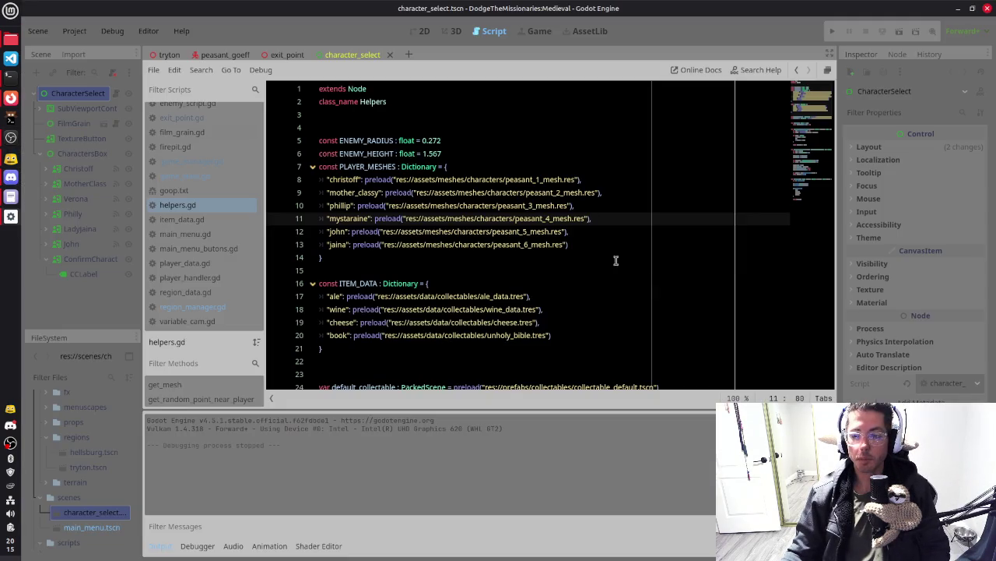
Back in Godot, review the christoff and mystaraine entries in helpers.gd's PLAYER_MESHES dictionary
{"action": "left_click", "coordinate": [456, 275]}
{"action": "scroll", "coordinate": [364, 162], "scroll_direction": "down", "scroll_amount": 4}
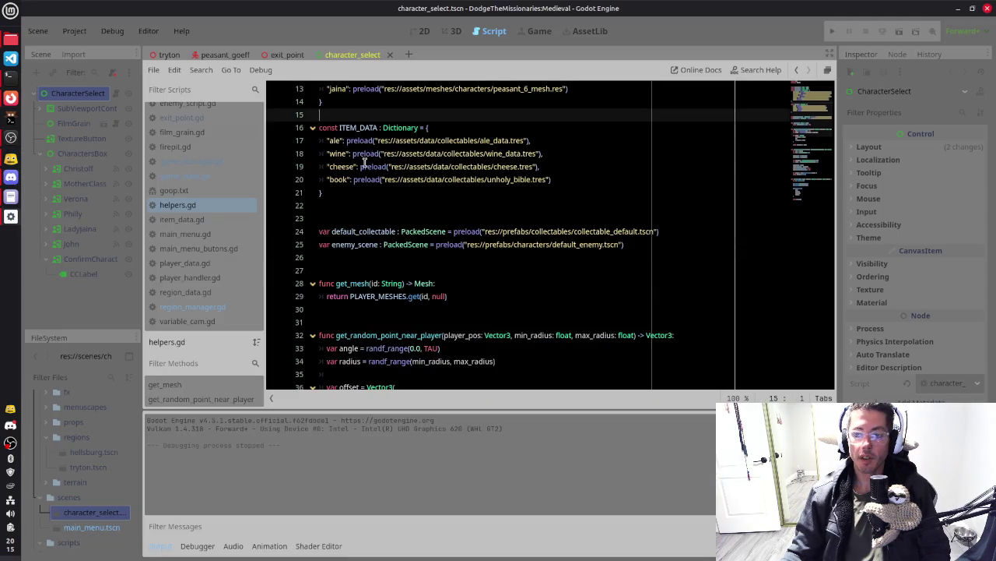
{"action": "scroll", "coordinate": [364, 162], "scroll_direction": "up", "scroll_amount": 2}
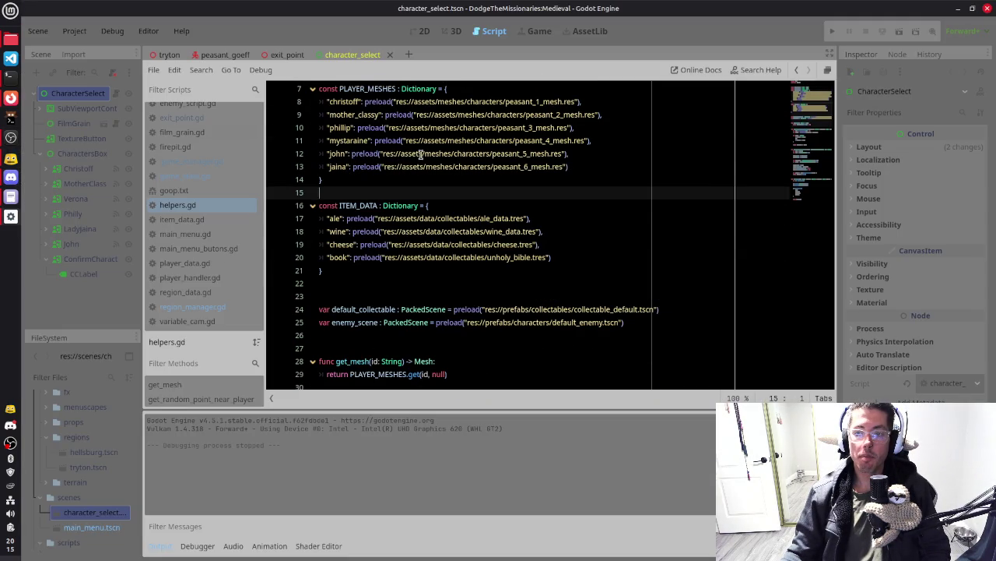
{"action": "scroll", "coordinate": [420, 153], "scroll_direction": "up", "scroll_amount": 1}
{"action": "left_click", "coordinate": [345, 179]}
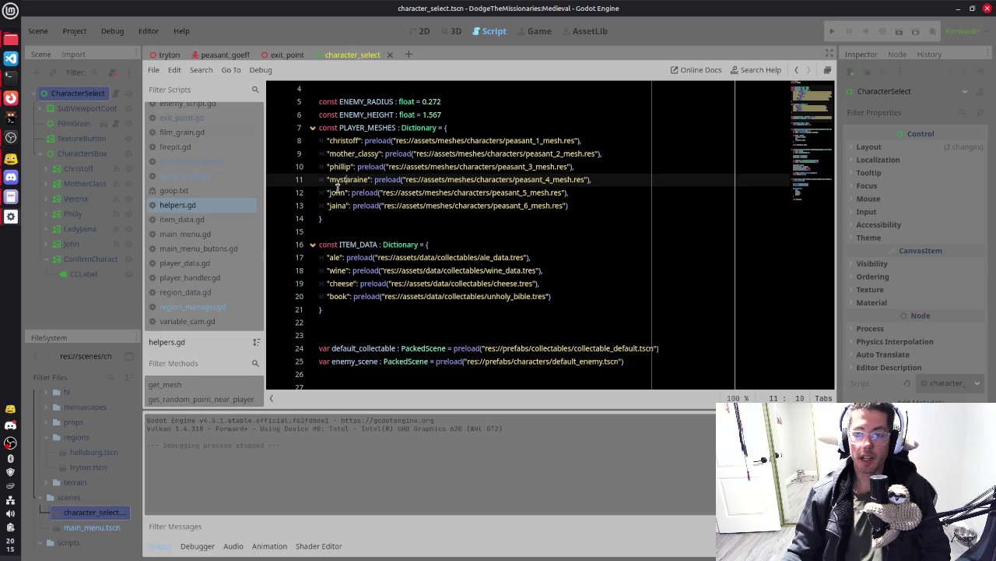
{"action": "left_click_drag", "start_coordinate": [327, 141], "coordinate": [362, 142]}
{"action": "left_click", "coordinate": [608, 140]}
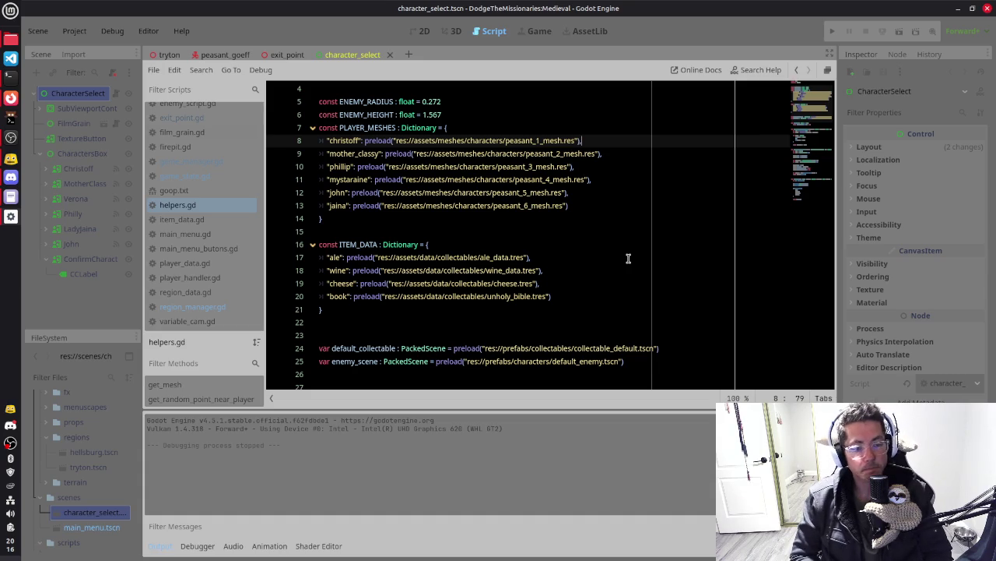
{"action": "left_click", "coordinate": [462, 179]}
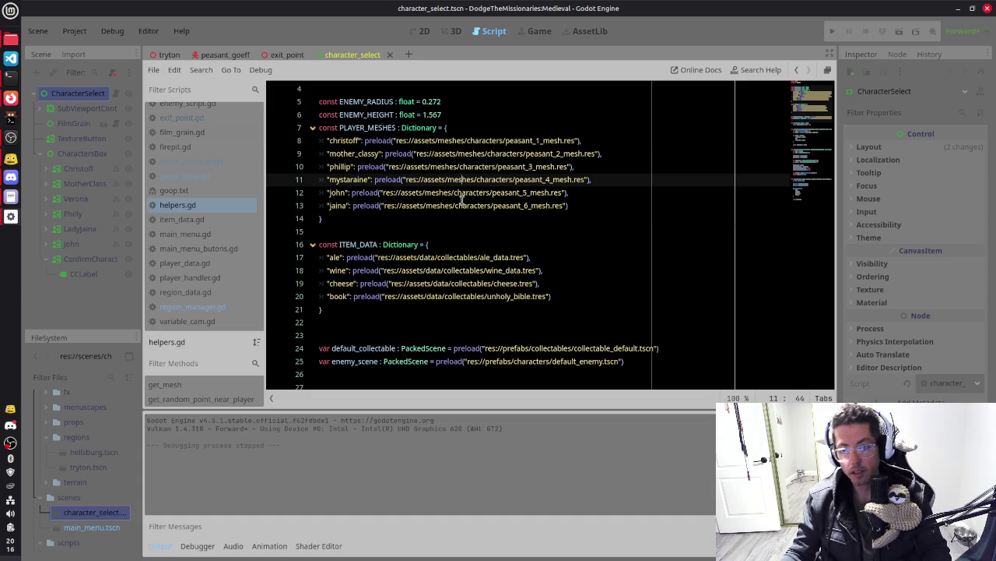
{"action": "left_click", "coordinate": [478, 234]}
Select the Verona character button node in the Scene dock
{"action": "scroll", "coordinate": [557, 264], "scroll_direction": "down", "scroll_amount": 1}
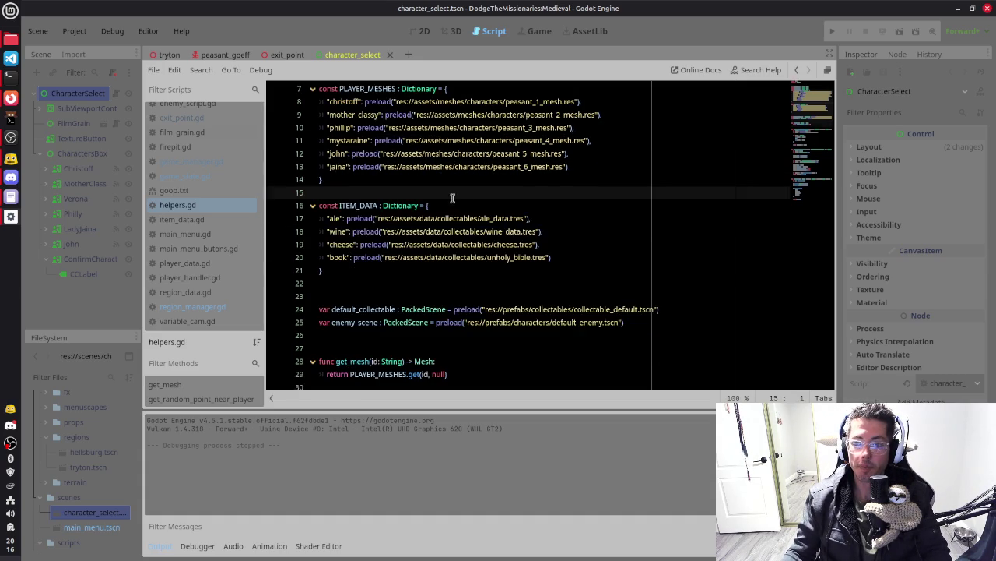
{"action": "scroll", "coordinate": [454, 198], "scroll_direction": "up", "scroll_amount": 2}
{"action": "mouse_move", "coordinate": [76, 224]}
{"action": "left_mouse_down"}
{"action": "mouse_move", "coordinate": [90, 230]}
{"action": "mouse_move", "coordinate": [92, 187]}
{"action": "mouse_move", "coordinate": [89, 200]}
{"action": "left_mouse_up"}
{"action": "left_click", "coordinate": [89, 200]}
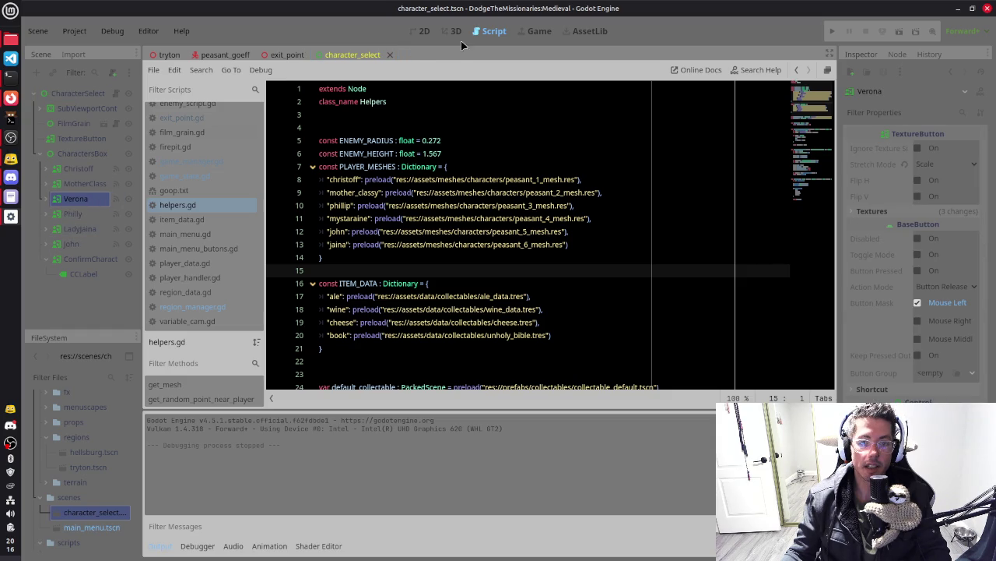
Set the VeronaLabel's Text property to Mystaraine, then go to the tryton scene
{"action": "left_click", "coordinate": [455, 31]}
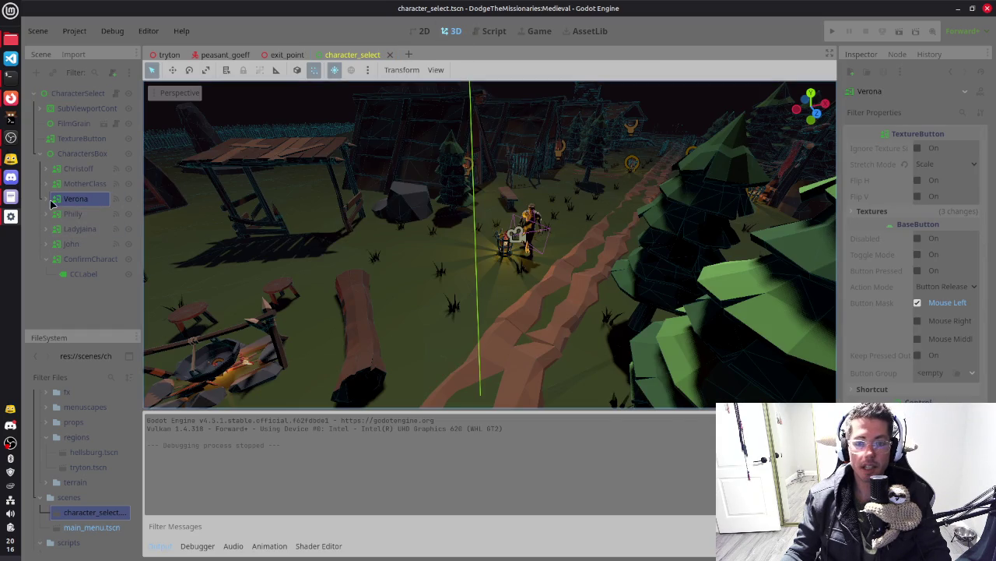
{"action": "left_click", "coordinate": [49, 199]}
{"action": "left_click", "coordinate": [86, 213]}
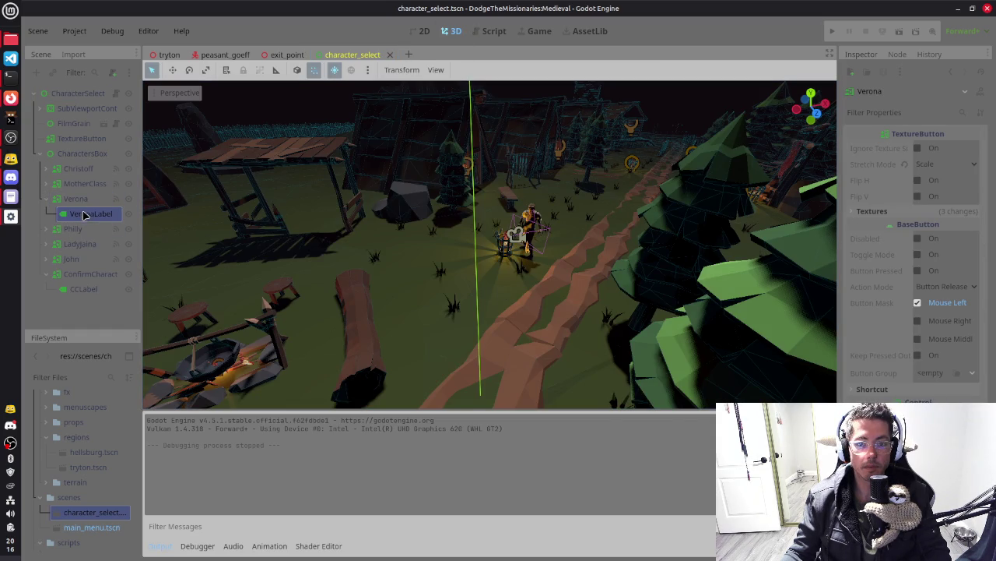
{"action": "left_click", "coordinate": [888, 167]}
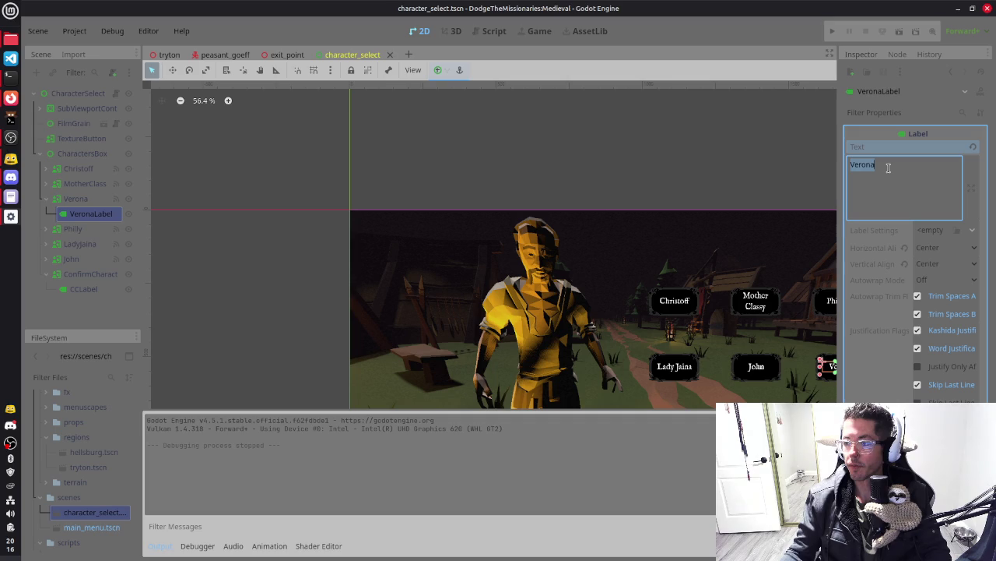
{"action": "type", "text": "Mystaraine"}
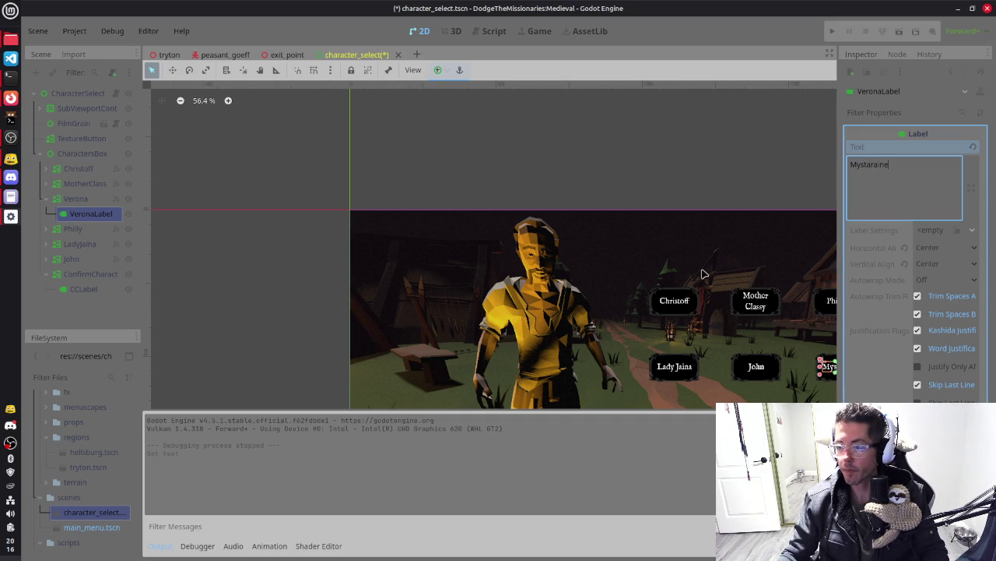
{"action": "left_click_drag", "start_coordinate": [703, 274], "coordinate": [446, 210]}
{"action": "left_click", "coordinate": [715, 271]}
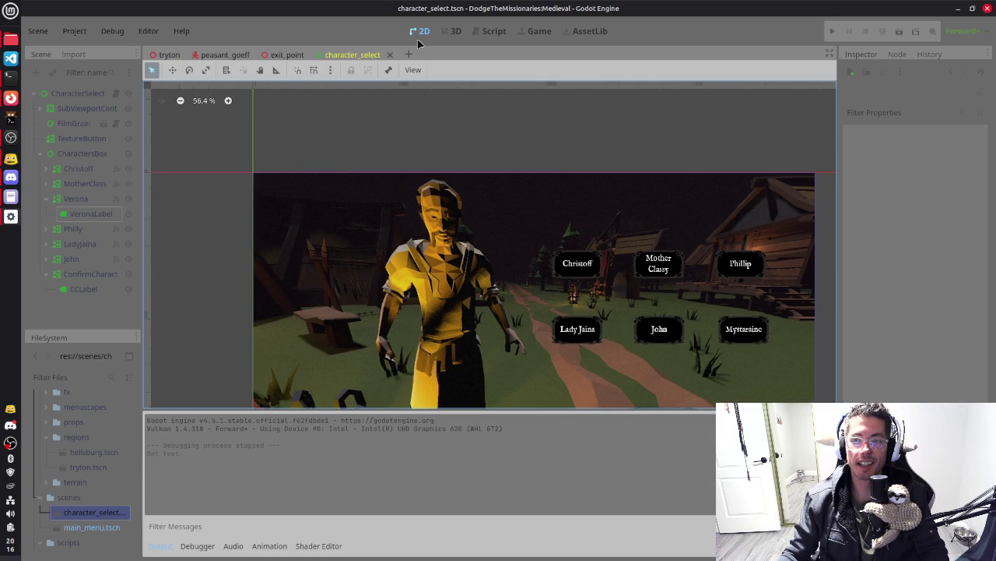
{"action": "left_click", "coordinate": [169, 55]}
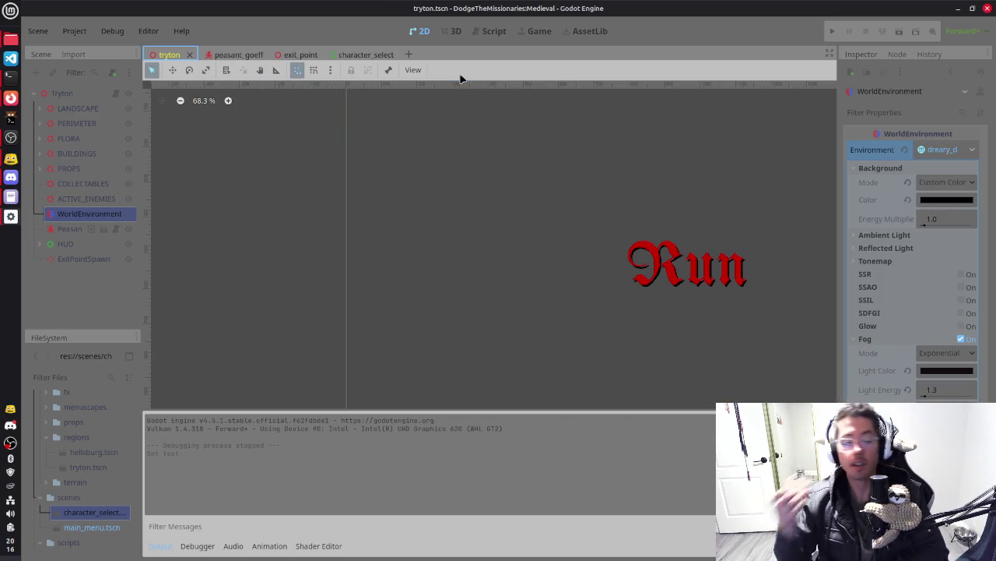
View the tryton level in 3D and orbit around the fort's palisade and gate
{"action": "left_click", "coordinate": [452, 32]}
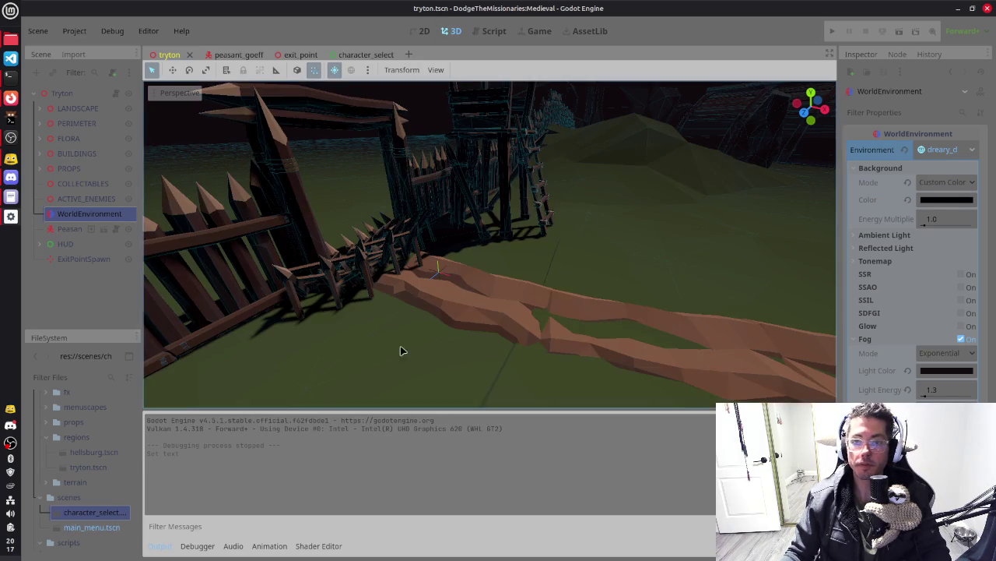
{"action": "scroll", "coordinate": [520, 249], "scroll_direction": "down", "scroll_amount": 3}
{"action": "mouse_move", "coordinate": [514, 246]}
{"action": "left_mouse_down"}
{"action": "mouse_move", "coordinate": [581, 299]}
{"action": "mouse_move", "coordinate": [425, 298]}
{"action": "mouse_move", "coordinate": [607, 314]}
{"action": "mouse_move", "coordinate": [507, 326]}
{"action": "left_mouse_up"}
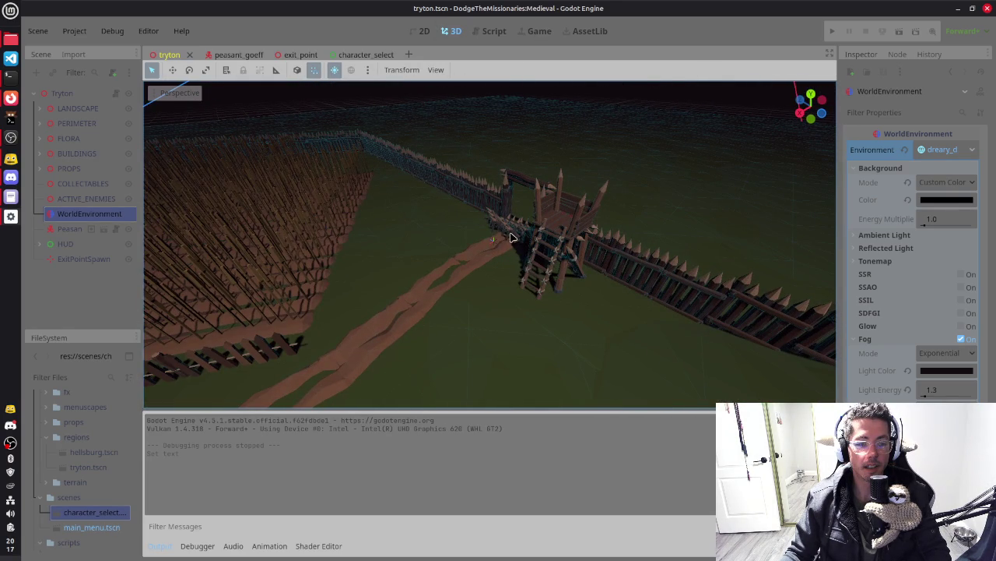